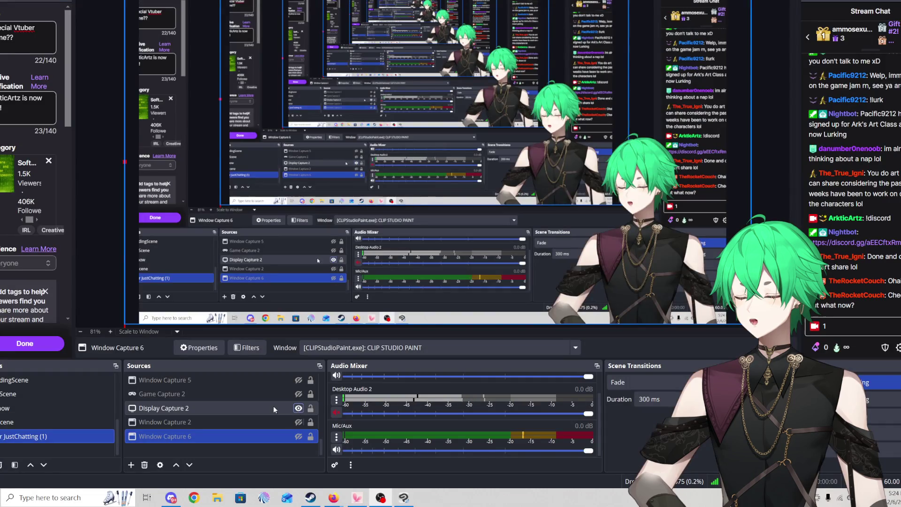
# - Try the DXGI Desktop Duplication capture method, then set it back to Windows 10 (1903 and up)
pyautogui.doubleClick(273, 406)
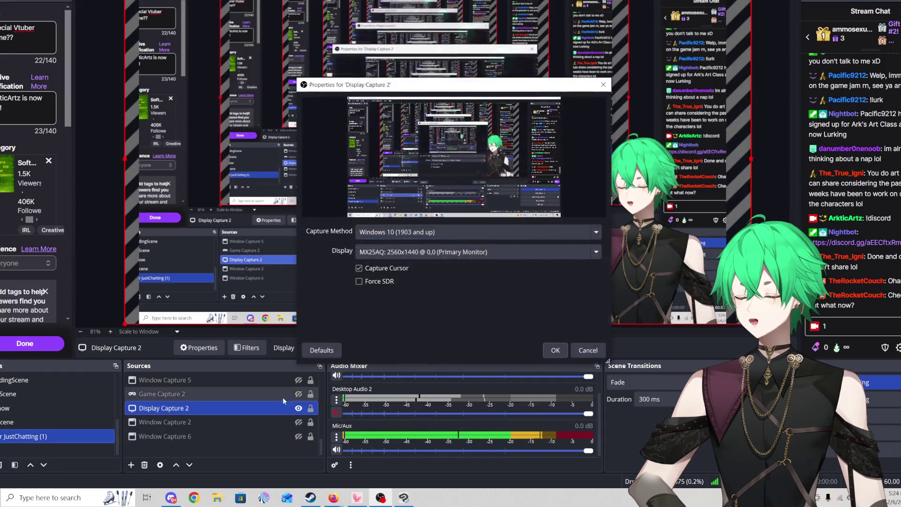
pyautogui.click(425, 234)
pyautogui.click(418, 275)
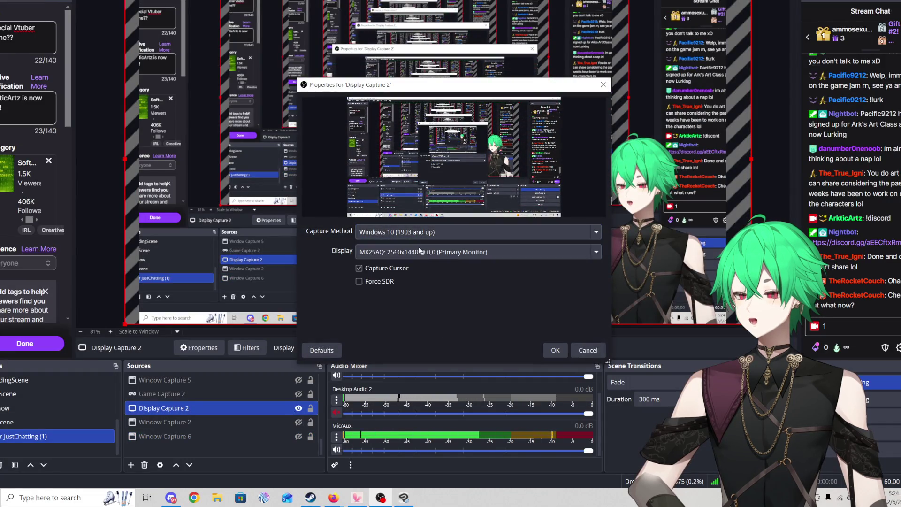
pyautogui.click(417, 231)
pyautogui.click(412, 263)
pyautogui.click(416, 233)
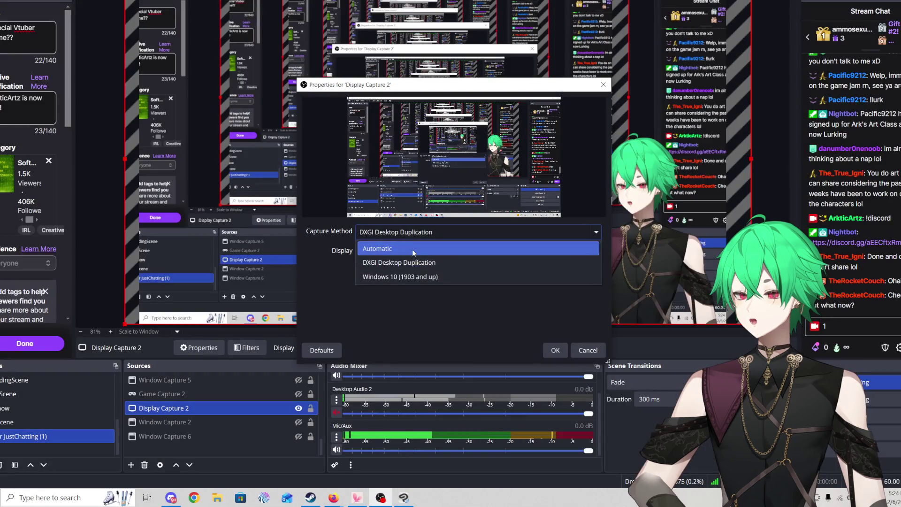
pyautogui.click(412, 249)
pyautogui.click(416, 234)
pyautogui.click(418, 276)
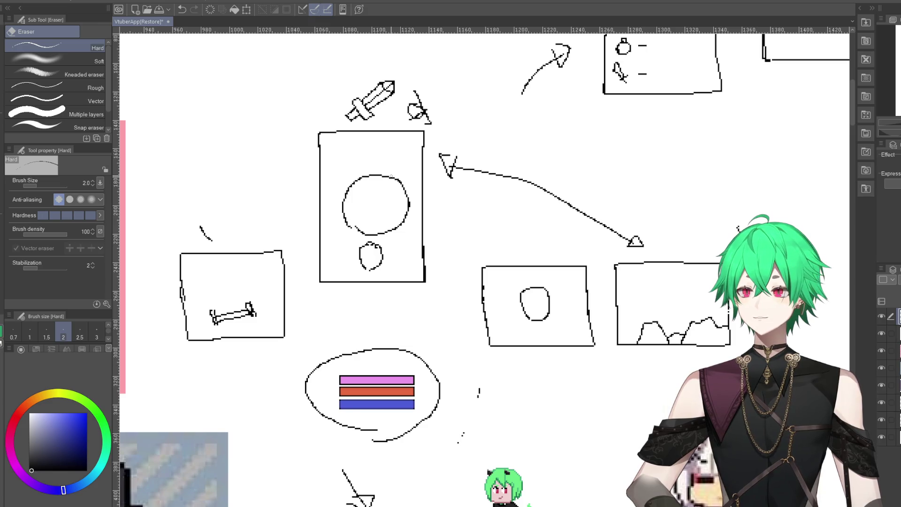
pyautogui.scroll(-3, 227, 186)
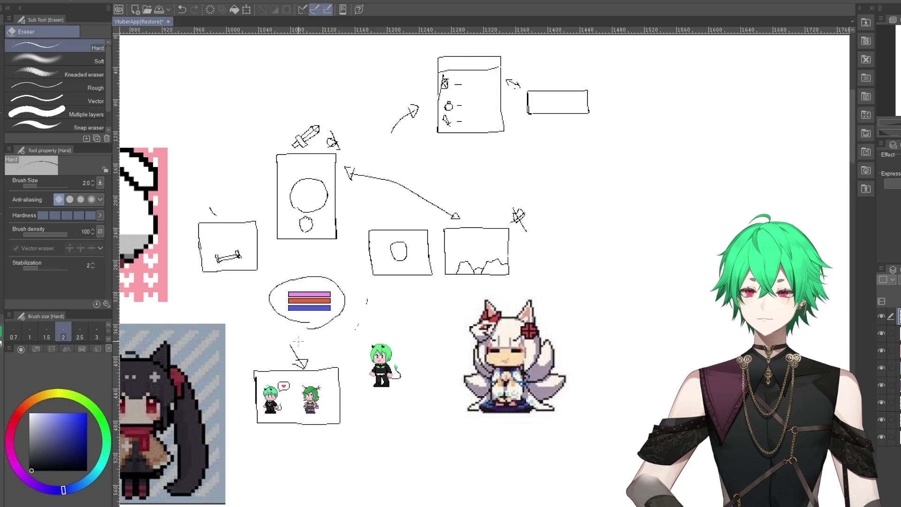
pyautogui.scroll(2, 298, 341)
pyautogui.scroll(2, 298, 342)
pyautogui.scroll(3, 281, 343)
pyautogui.scroll(3, 244, 345)
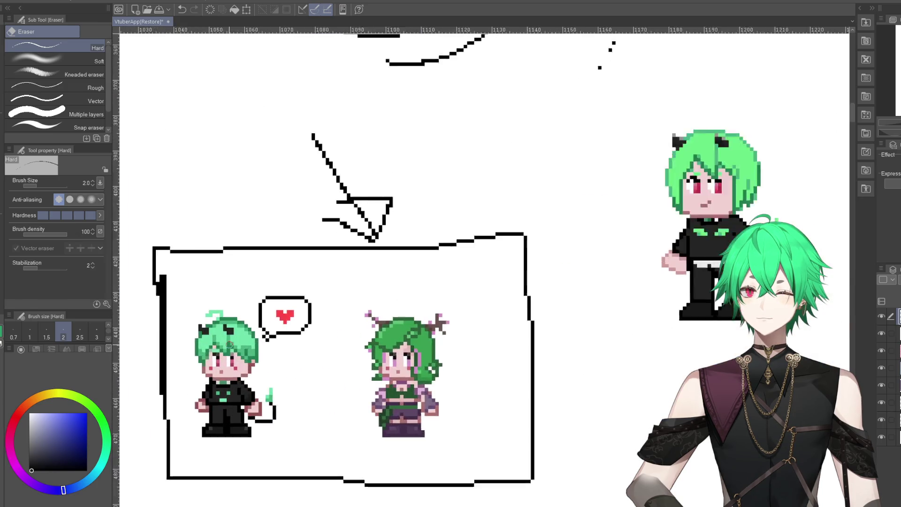
pyautogui.scroll(-2, 359, 363)
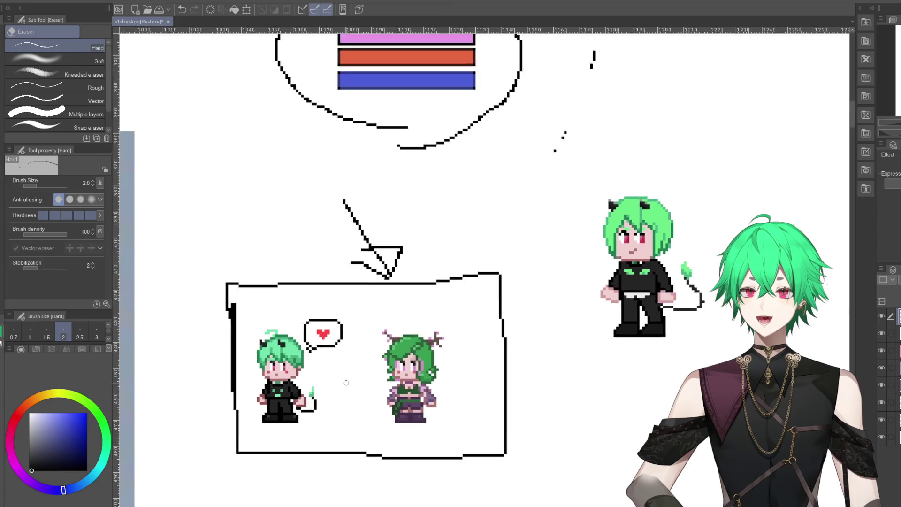
pyautogui.scroll(-3, 346, 383)
pyautogui.scroll(2, 575, 320)
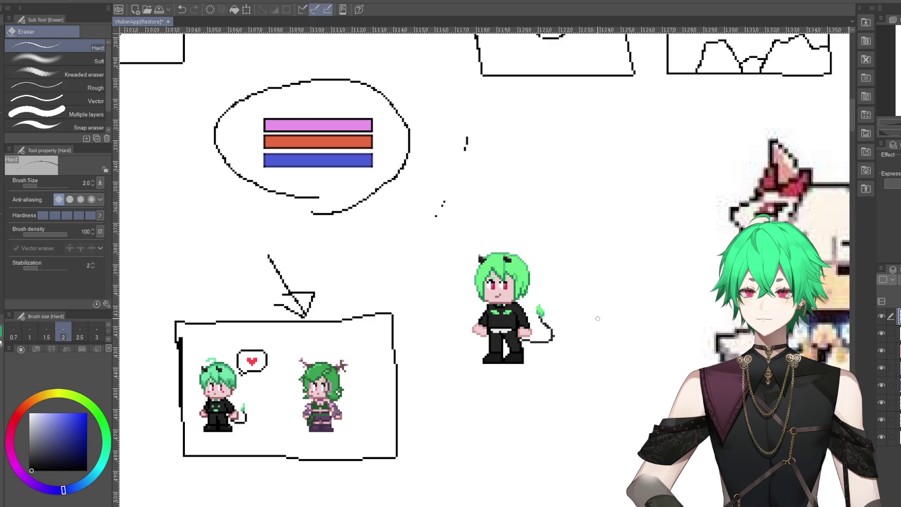
pyautogui.scroll(-3, 597, 319)
pyautogui.scroll(-2, 598, 319)
pyautogui.scroll(2, 397, 191)
pyautogui.scroll(2, 398, 191)
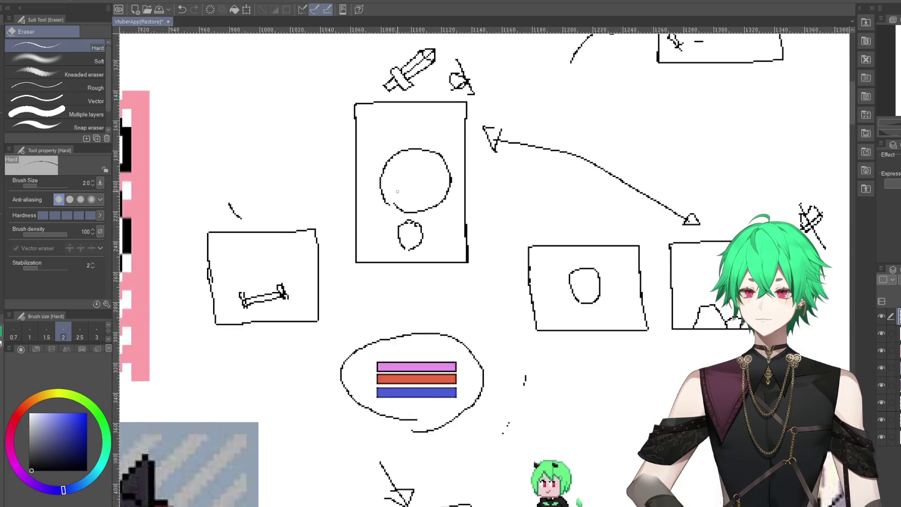
pyautogui.scroll(-2, 398, 191)
pyautogui.scroll(-2, 398, 191)
pyautogui.scroll(2, 471, 227)
pyautogui.scroll(3, 470, 227)
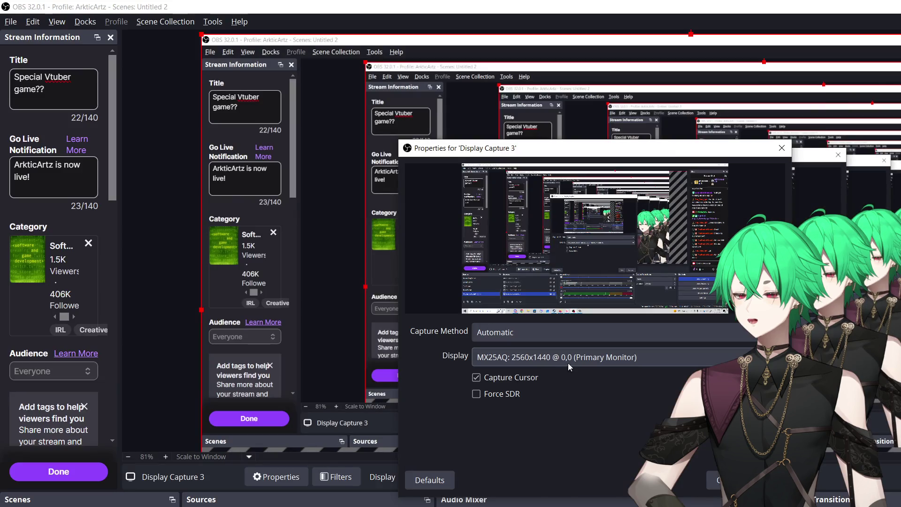
pyautogui.click(563, 411)
pyautogui.click(554, 450)
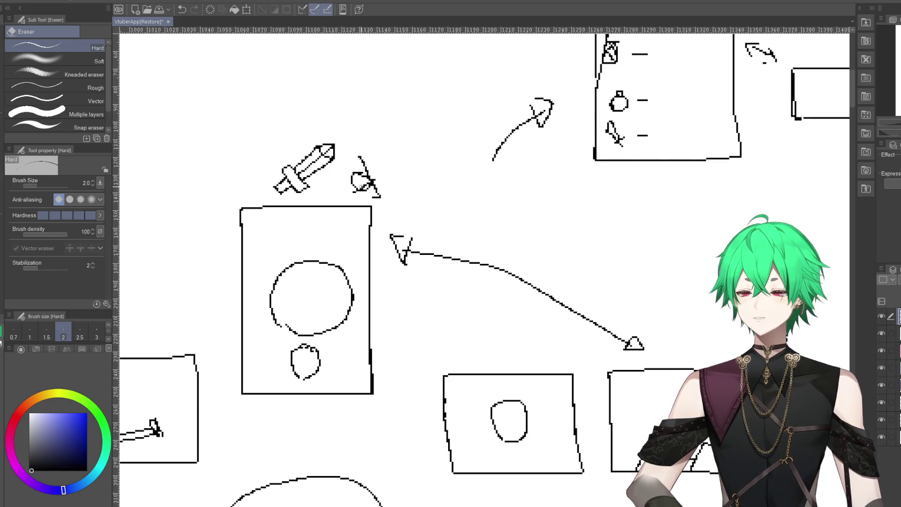
# - Switch to the G-pen and zoom in on the pixel sword and heart above the first screen box
pyautogui.press('p')
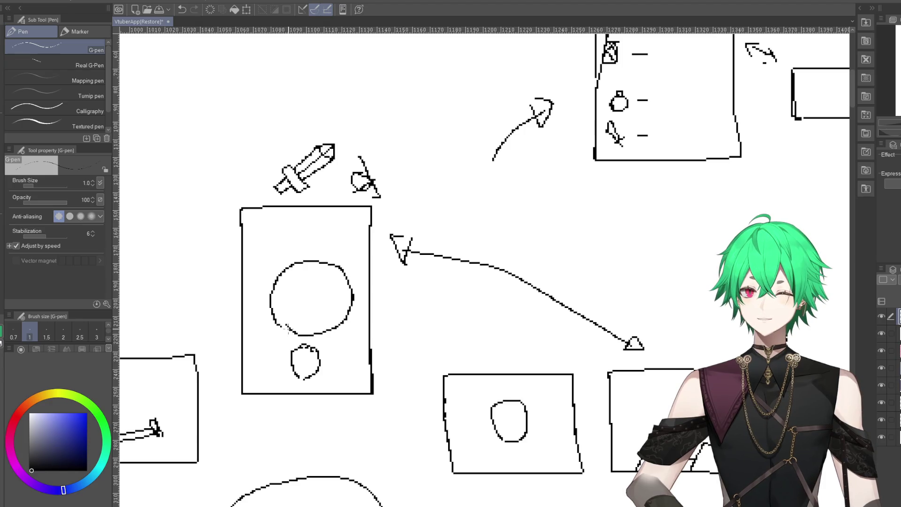
pyautogui.scroll(-3, 357, 316)
pyautogui.scroll(2, 219, 353)
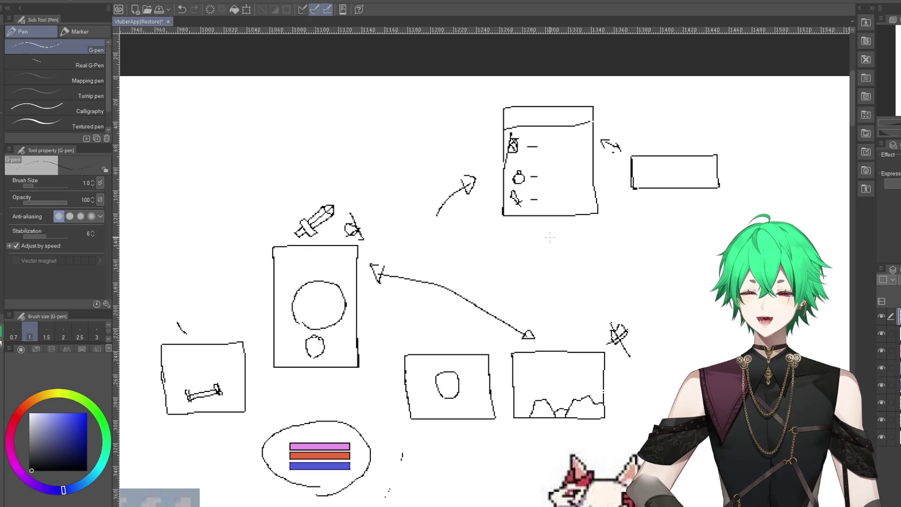
pyautogui.scroll(1, 556, 123)
pyautogui.scroll(2, 555, 123)
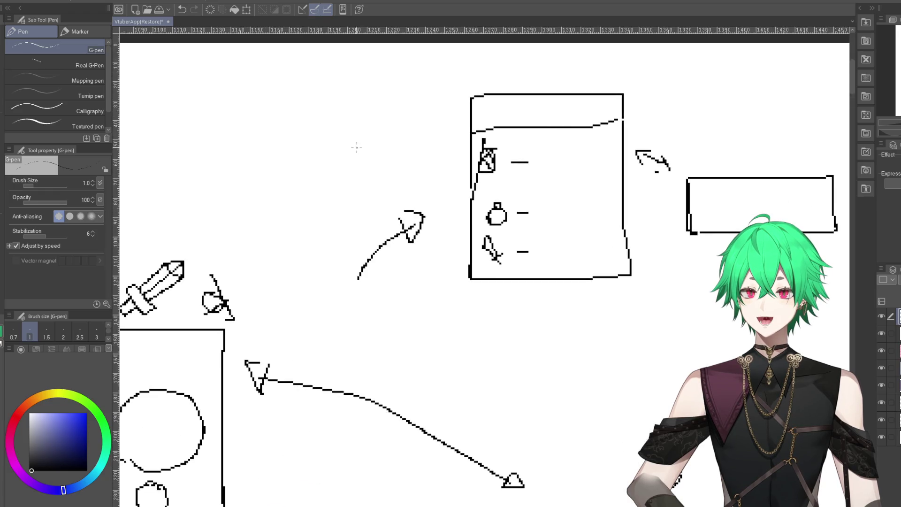
pyautogui.scroll(-2, 356, 148)
pyautogui.scroll(-1, 357, 148)
pyautogui.scroll(-1, 366, 235)
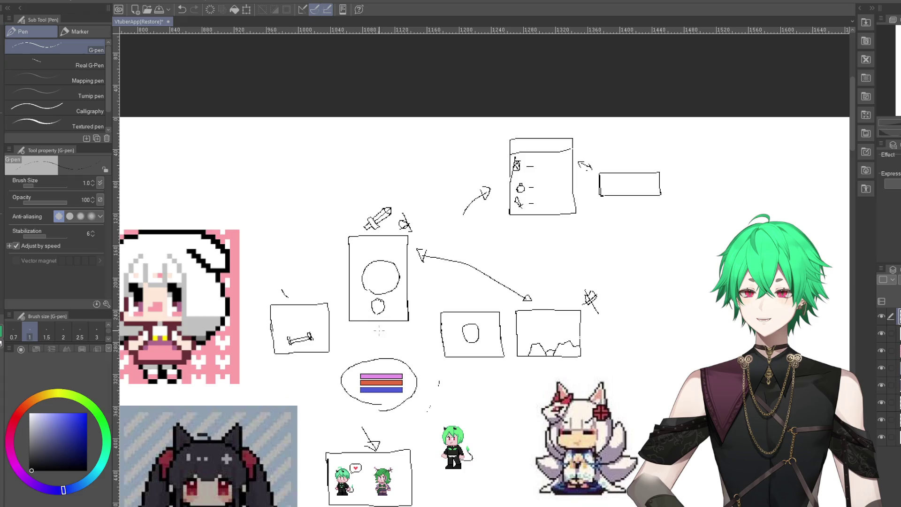
pyautogui.scroll(1, 561, 166)
pyautogui.scroll(2, 561, 166)
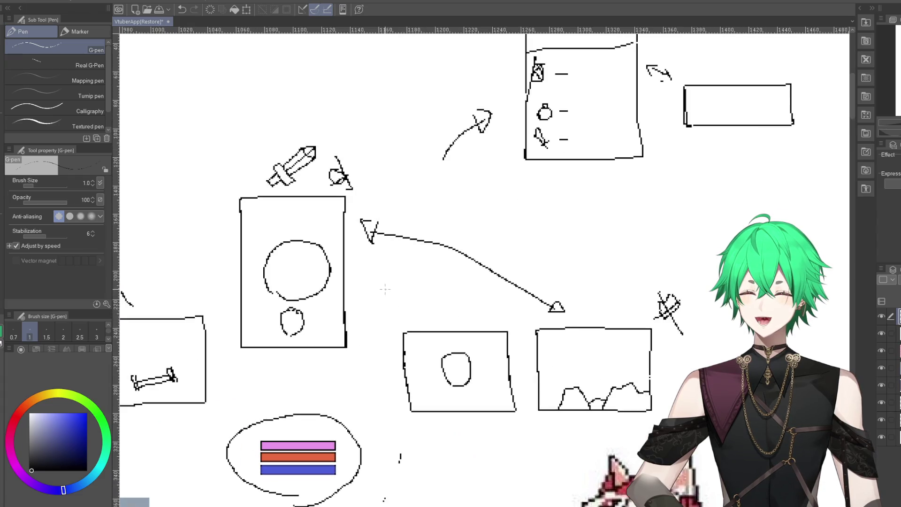
pyautogui.scroll(1, 561, 167)
pyautogui.scroll(-1, 545, 190)
pyautogui.scroll(-1, 468, 299)
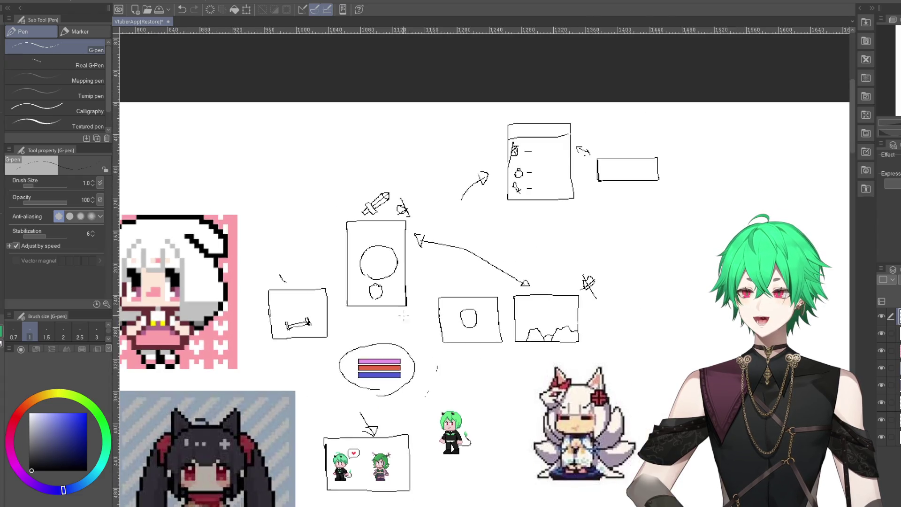
pyautogui.scroll(1, 405, 340)
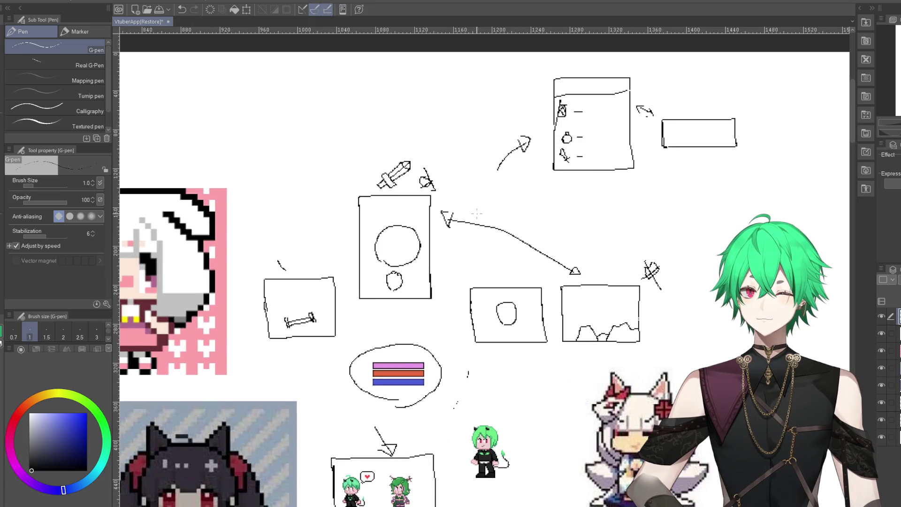
pyautogui.scroll(1, 484, 206)
pyautogui.scroll(1, 469, 185)
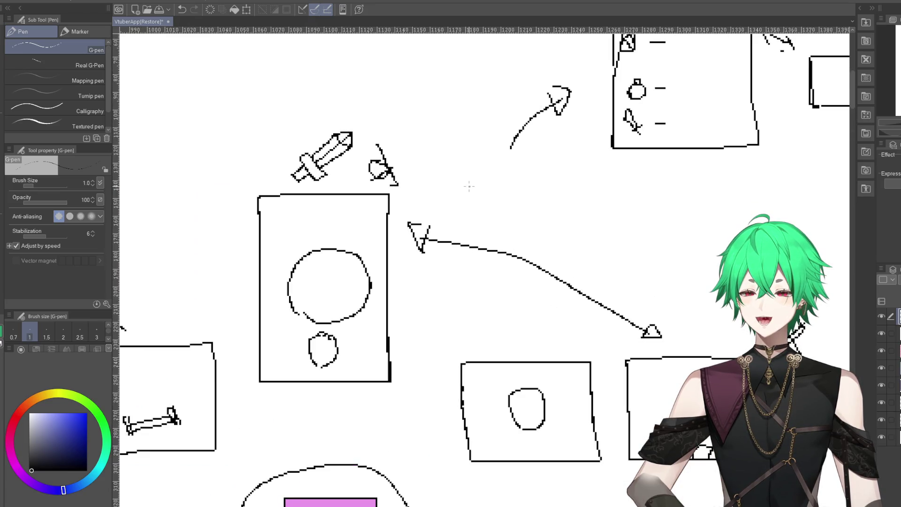
pyautogui.scroll(1, 338, 98)
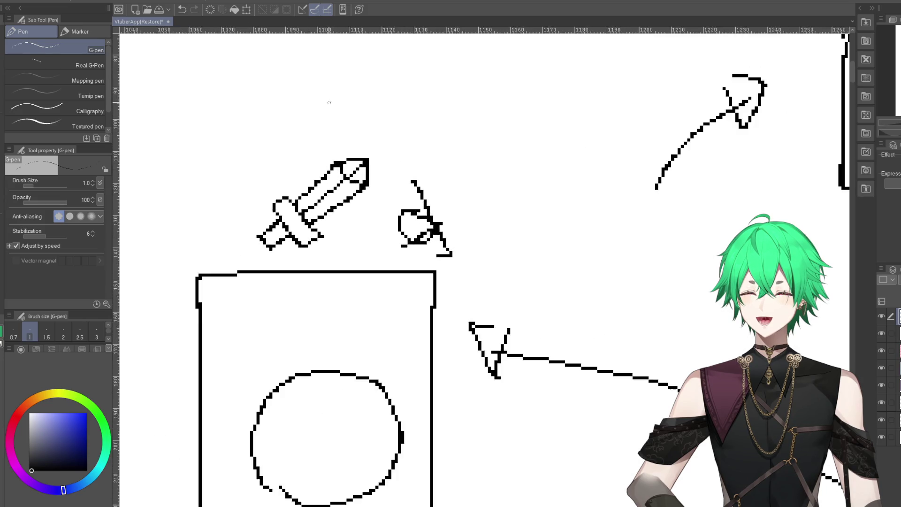
pyautogui.scroll(1, 319, 75)
pyautogui.scroll(1, 187, 174)
# - Erase the sword blade's lower outline, then try a pen dab on it and undo it
pyautogui.press('e')
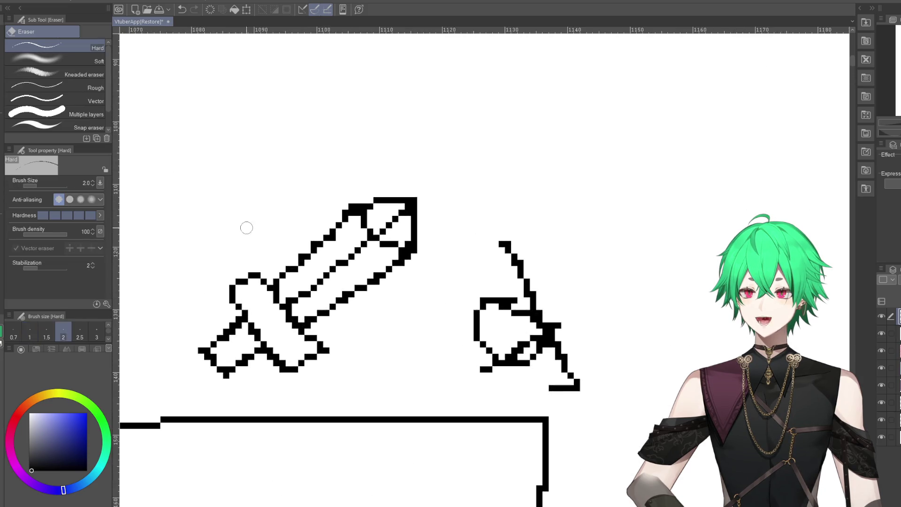
pyautogui.moveTo(421, 253); pyautogui.dragTo(315, 321)
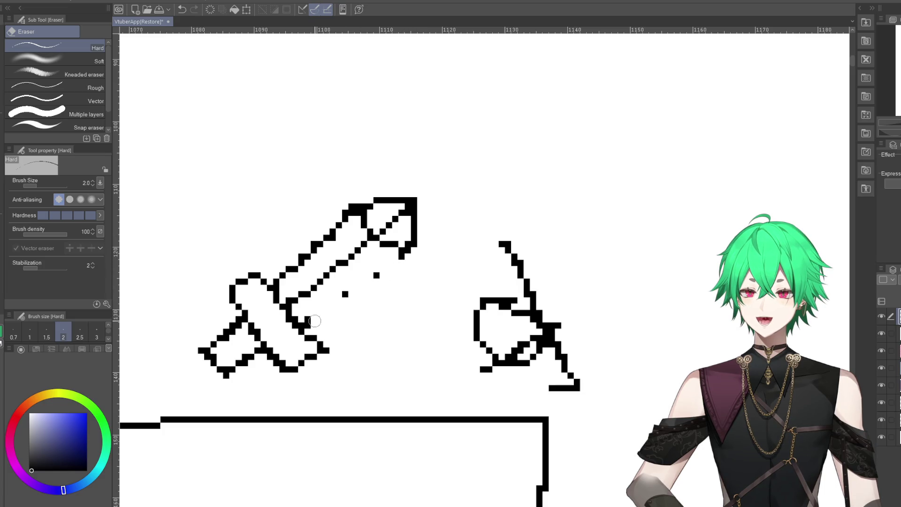
pyautogui.press('p')
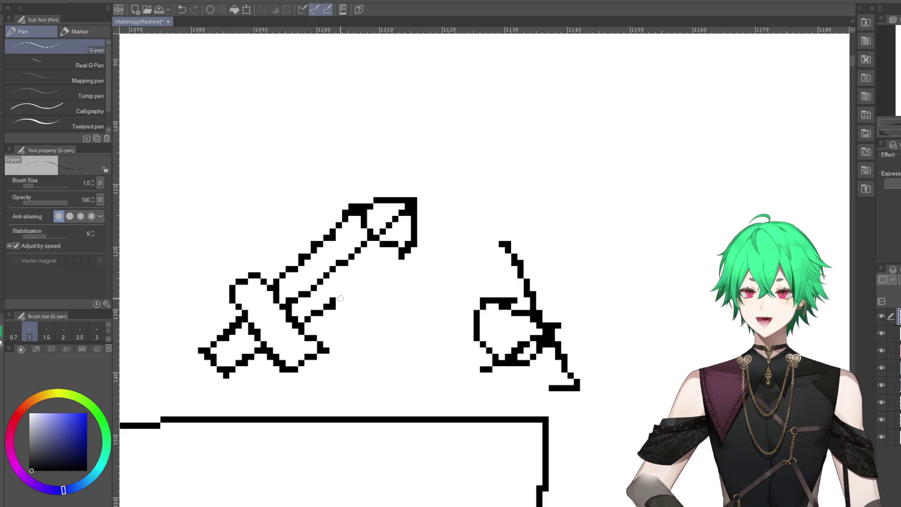
pyautogui.click(403, 254)
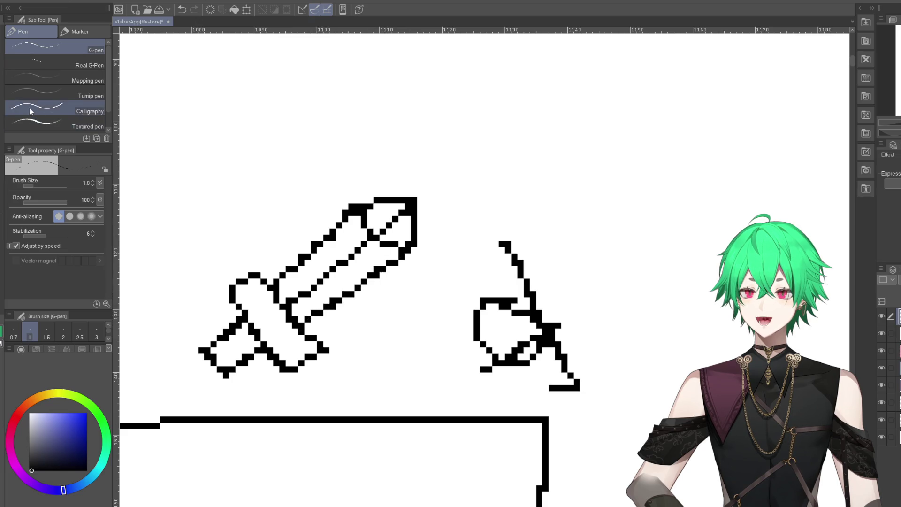
pyautogui.click(180, 11)
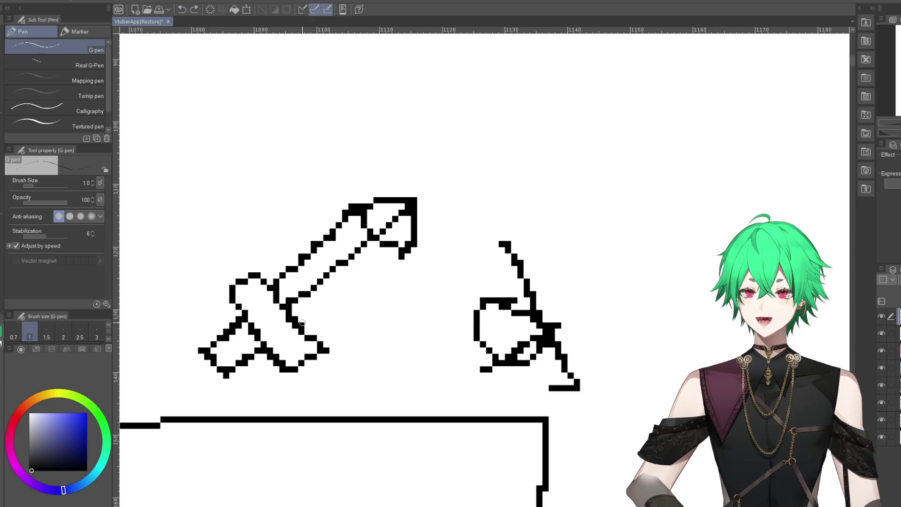
# - Redraw the blade's lower edge, undo those attempts, then draw two new edge strokes toward the tip
pyautogui.moveTo(364, 279); pyautogui.dragTo(404, 253)
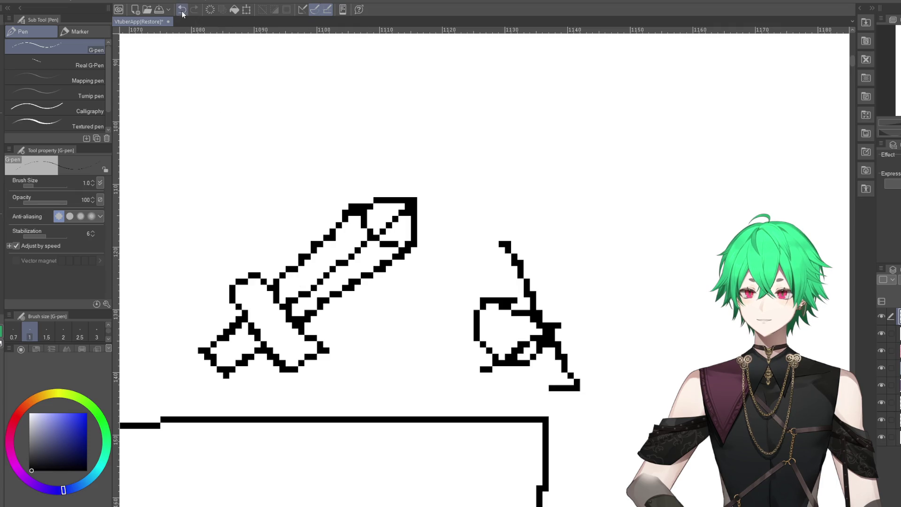
pyautogui.hotkey('ctrl', 'z')
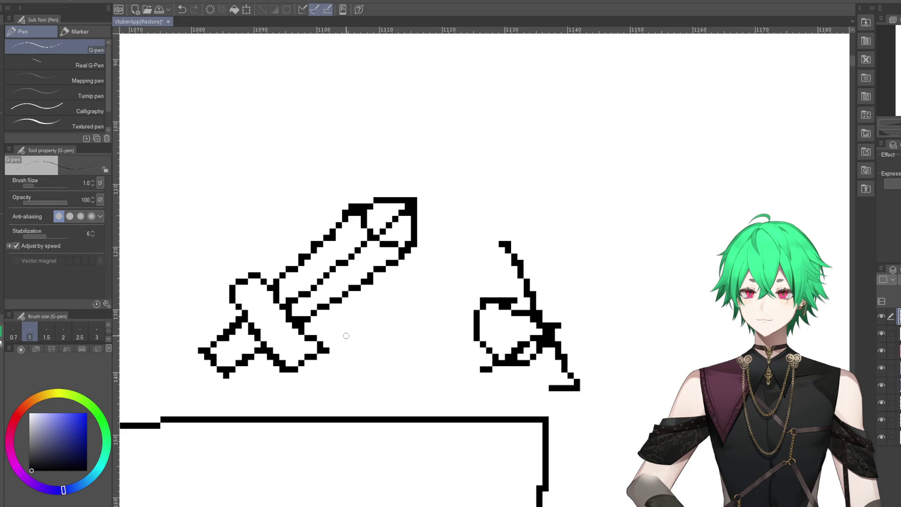
pyautogui.click(181, 9)
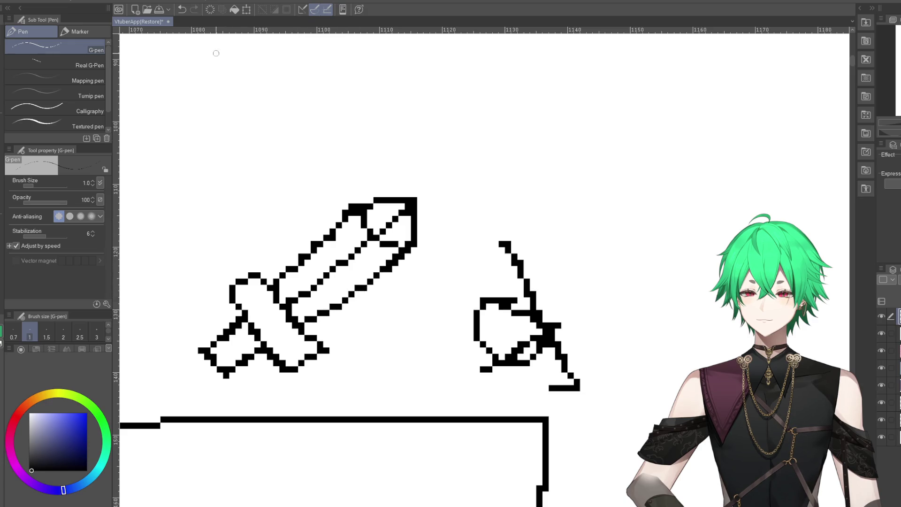
pyautogui.click(182, 11)
pyautogui.moveTo(305, 321); pyautogui.dragTo(333, 305)
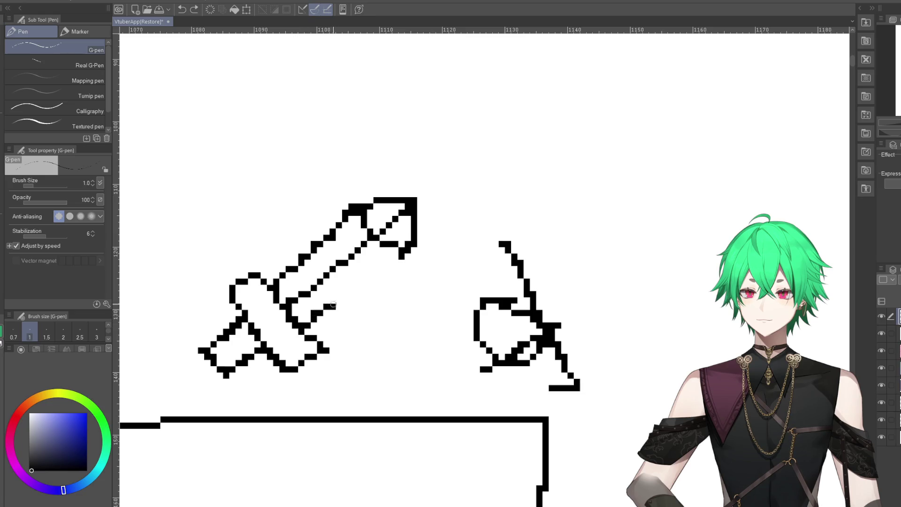
pyautogui.moveTo(371, 279); pyautogui.dragTo(402, 258)
pyautogui.scroll(-3, 368, 261)
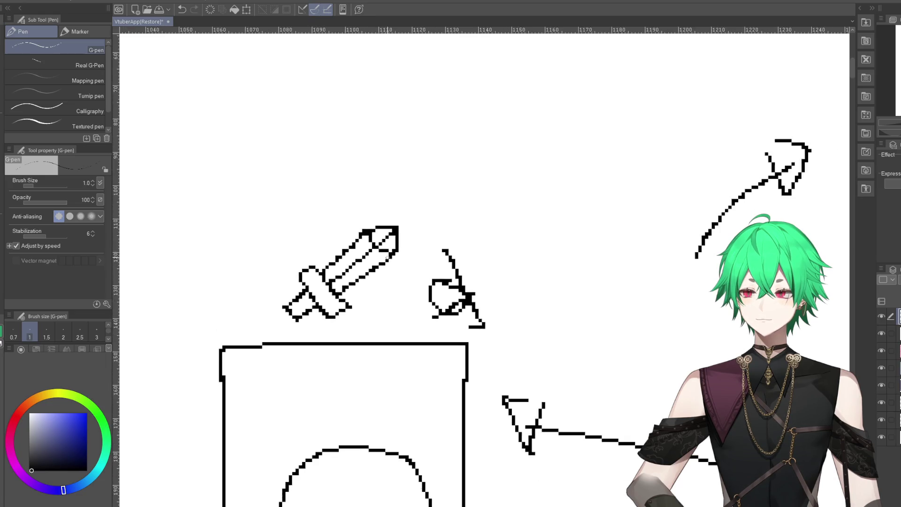
pyautogui.scroll(-2, 356, 261)
pyautogui.scroll(-2, 338, 261)
pyautogui.scroll(-2, 318, 262)
pyautogui.scroll(-1, 324, 268)
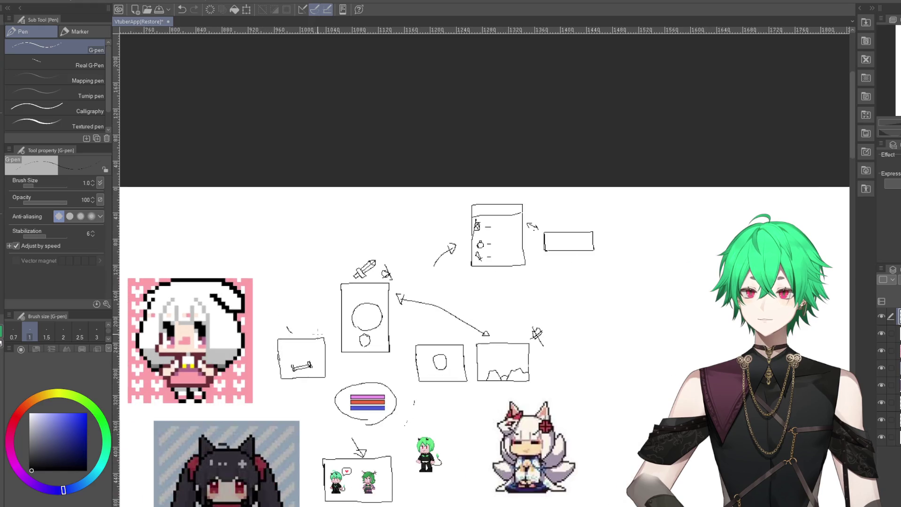
pyautogui.scroll(-2, 394, 304)
pyautogui.scroll(2, 424, 335)
pyautogui.scroll(1, 417, 353)
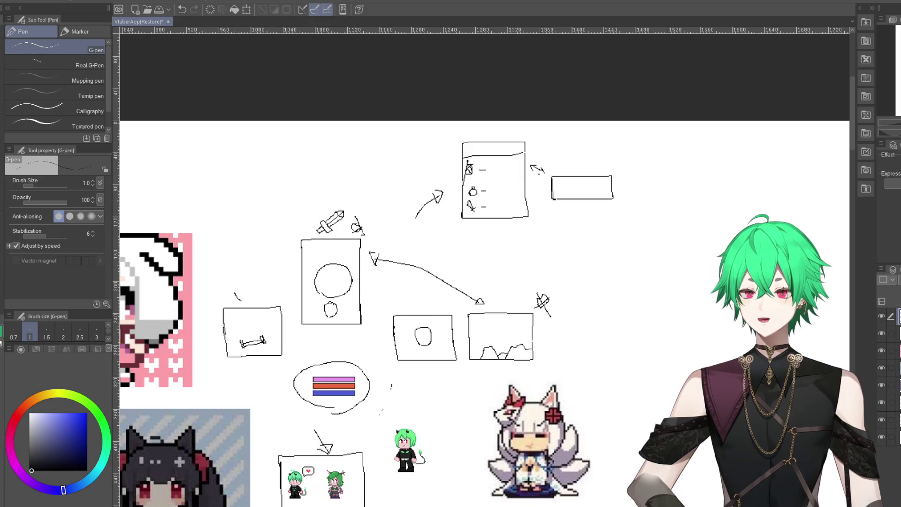
pyautogui.scroll(-3, 327, 349)
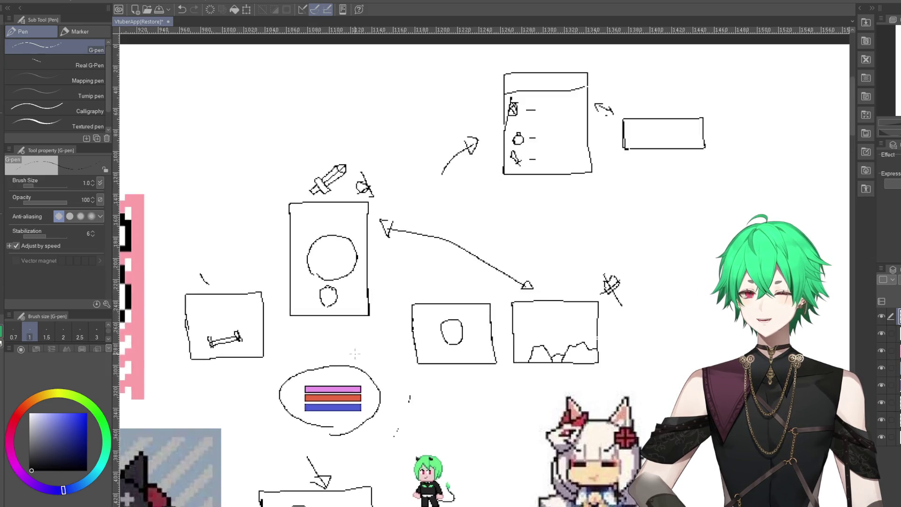
pyautogui.scroll(3, 367, 334)
pyautogui.scroll(2, 492, 453)
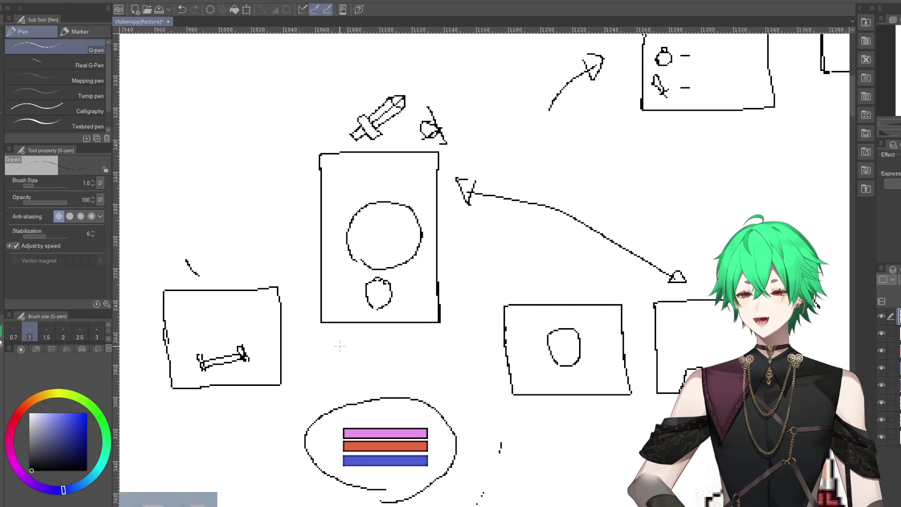
pyautogui.scroll(-2, 350, 351)
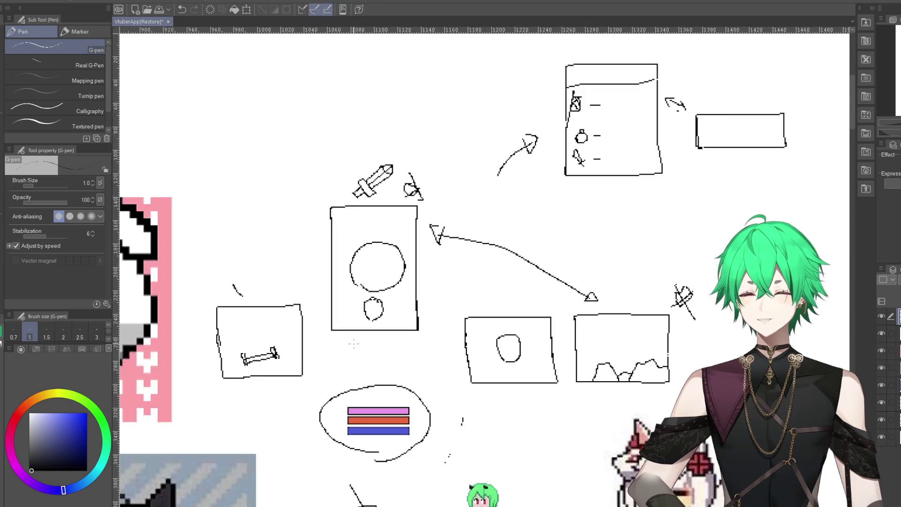
pyautogui.scroll(-1, 348, 348)
pyautogui.scroll(-1, 338, 338)
pyautogui.scroll(-1, 333, 331)
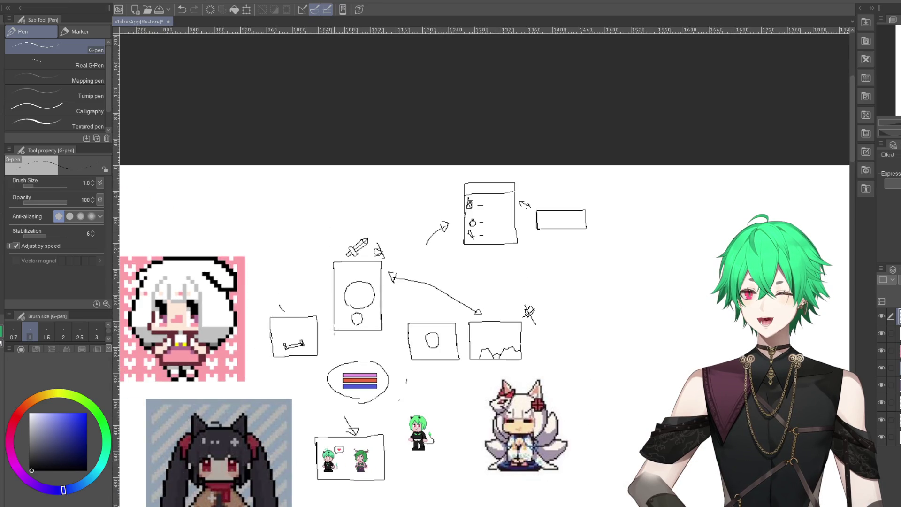
pyautogui.scroll(2, 336, 323)
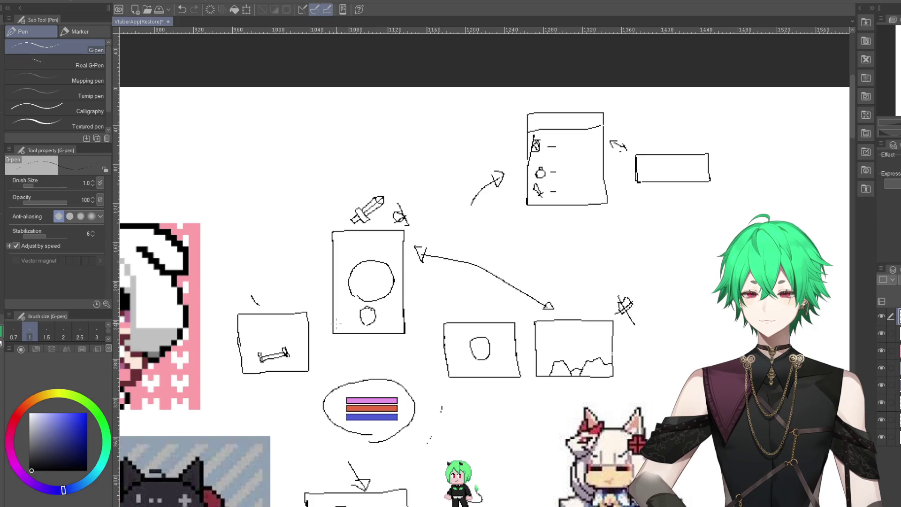
pyautogui.scroll(1, 425, 327)
pyautogui.scroll(-2, 446, 325)
pyautogui.scroll(1, 470, 324)
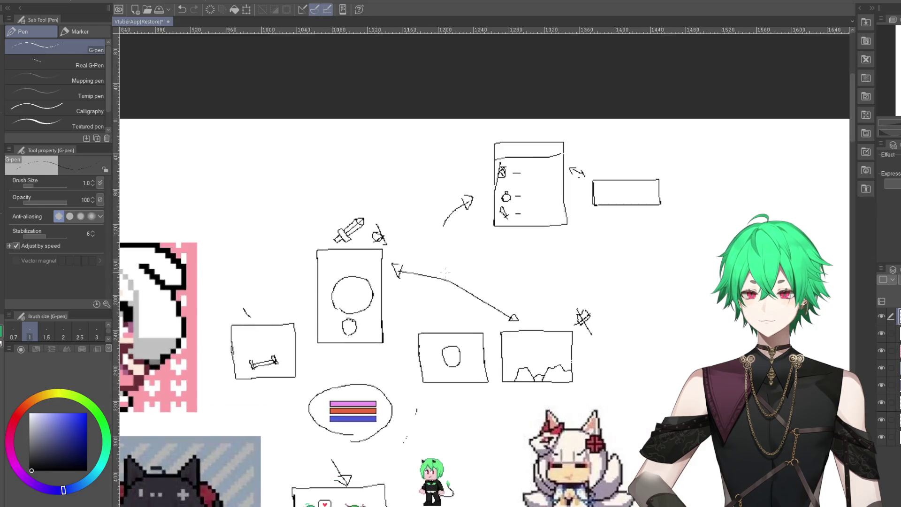
pyautogui.scroll(2, 486, 323)
pyautogui.scroll(-1, 493, 323)
pyautogui.scroll(2, 510, 325)
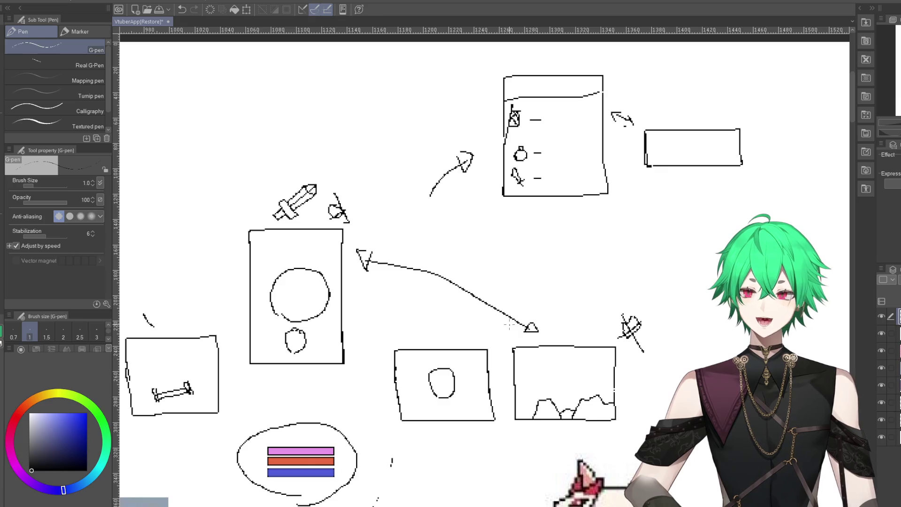
pyautogui.scroll(-1, 423, 254)
pyautogui.scroll(-1, 441, 256)
pyautogui.scroll(2, 540, 257)
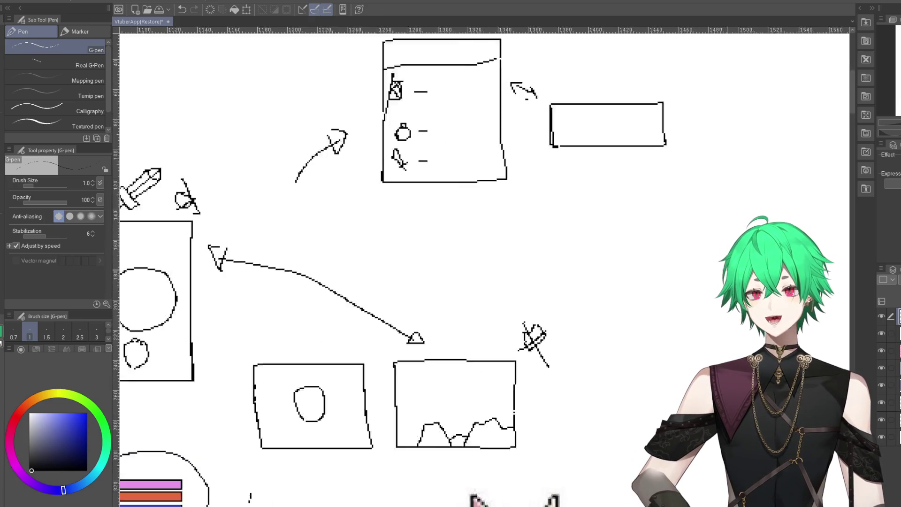
pyautogui.scroll(2, 590, 258)
# - Sketch overlapping boxes and a hooked loop below the list screen, then undo them all
pyautogui.scroll(-1, 590, 259)
pyautogui.moveTo(492, 185); pyautogui.dragTo(455, 144)
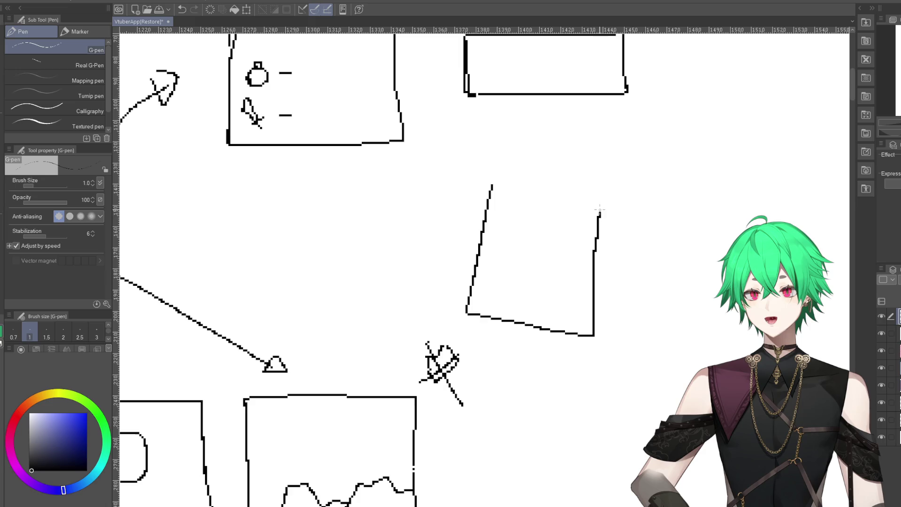
pyautogui.moveTo(504, 377); pyautogui.dragTo(528, 379)
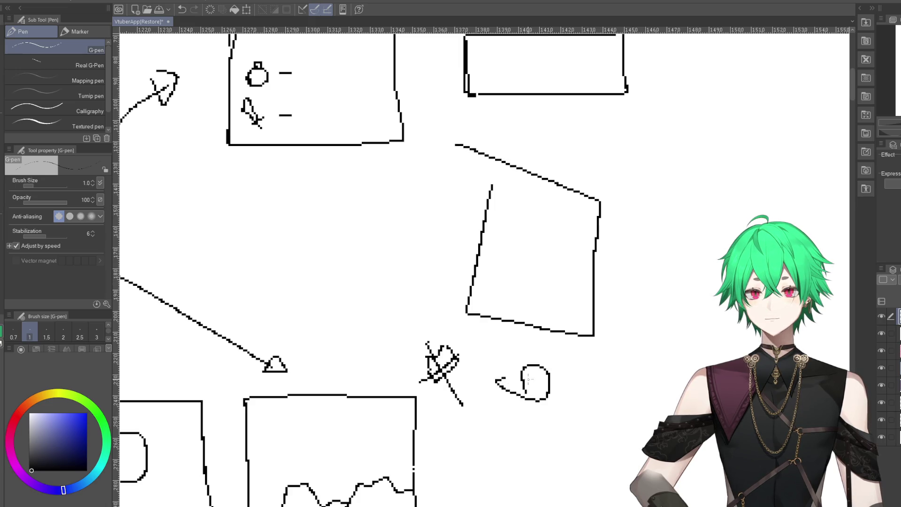
pyautogui.moveTo(605, 236)
pyautogui.mouseDown()
pyautogui.moveTo(725, 259)
pyautogui.moveTo(566, 301)
pyautogui.mouseUp()
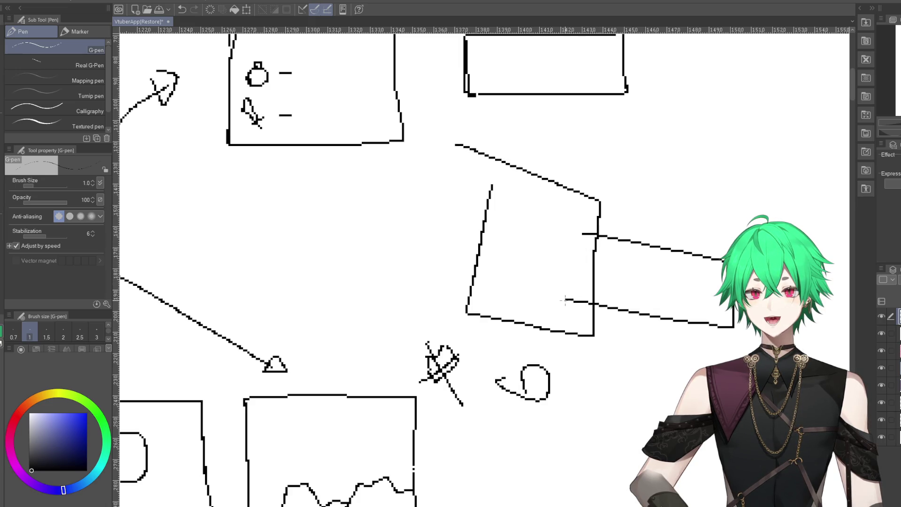
pyautogui.moveTo(543, 202); pyautogui.dragTo(592, 220)
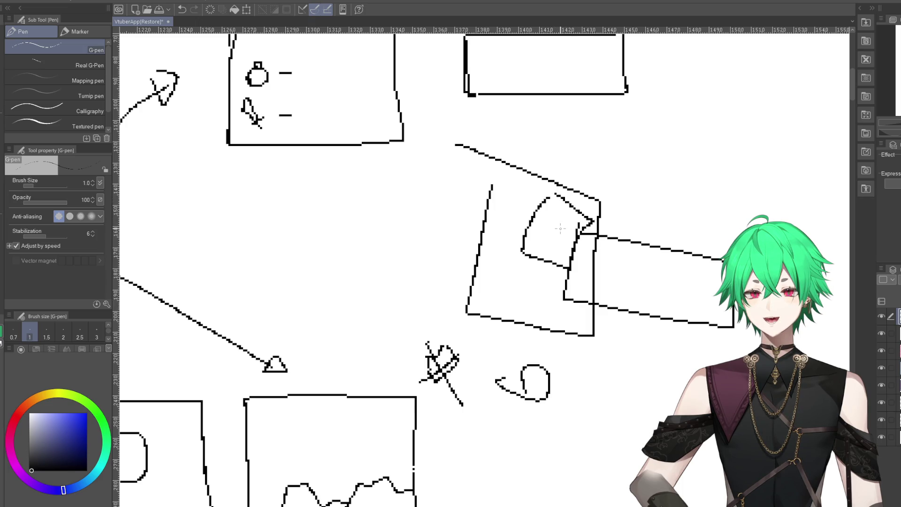
pyautogui.moveTo(503, 177)
pyautogui.mouseDown()
pyautogui.moveTo(544, 311)
pyautogui.moveTo(566, 157)
pyautogui.mouseUp()
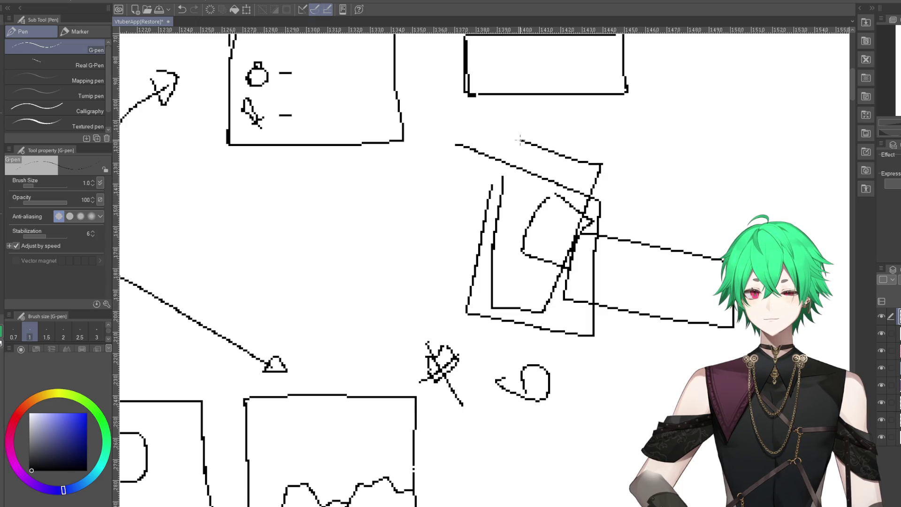
pyautogui.click(183, 10)
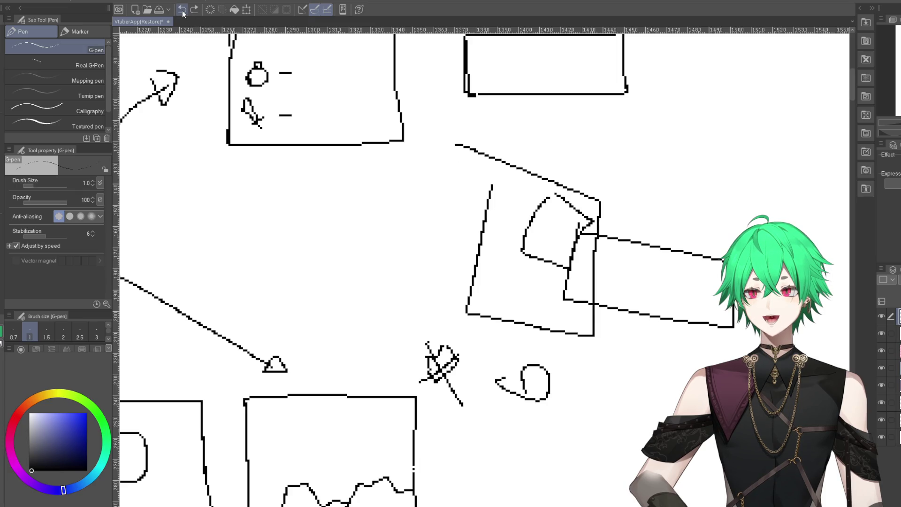
pyautogui.click(182, 11)
pyautogui.click(183, 11)
pyautogui.click(182, 10)
pyautogui.click(182, 10)
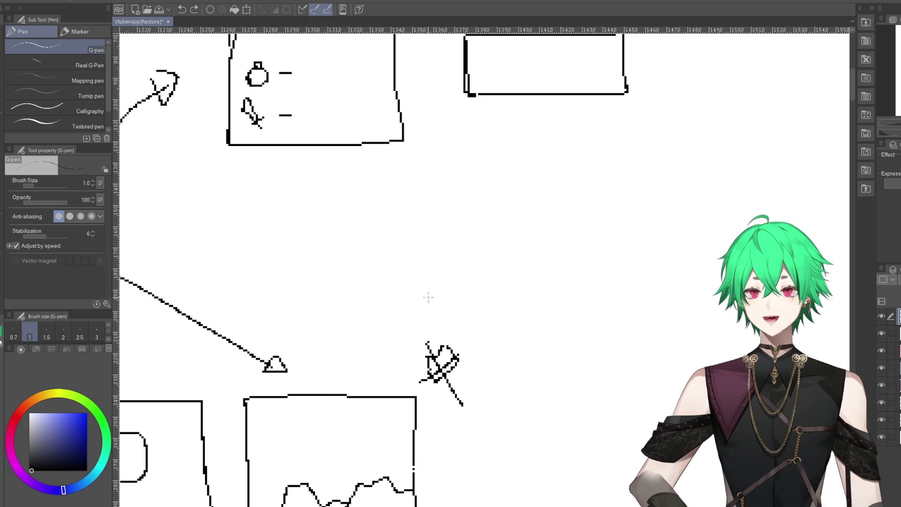
# - Draw another box, connecting line, quadrilateral and triangle, then undo them to clear the area
pyautogui.moveTo(352, 205); pyautogui.dragTo(365, 181)
pyautogui.moveTo(388, 230); pyautogui.dragTo(442, 261)
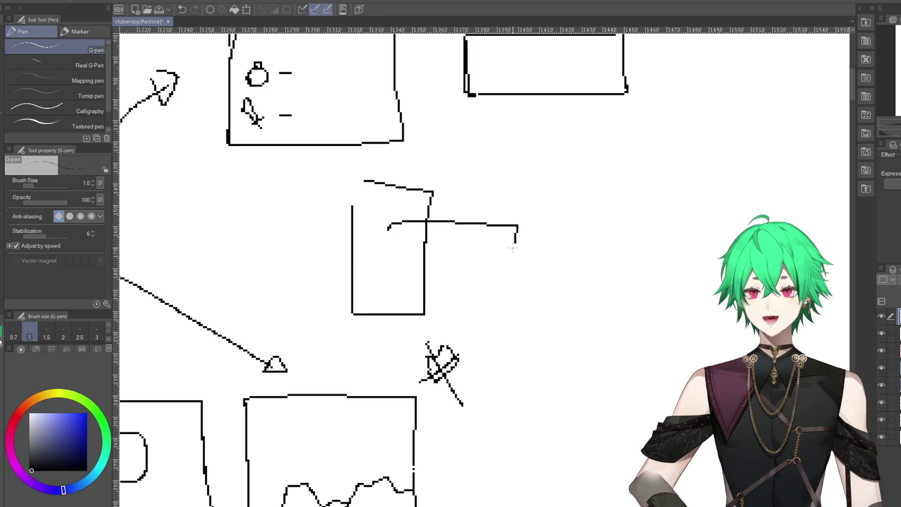
pyautogui.moveTo(560, 192); pyautogui.dragTo(545, 167)
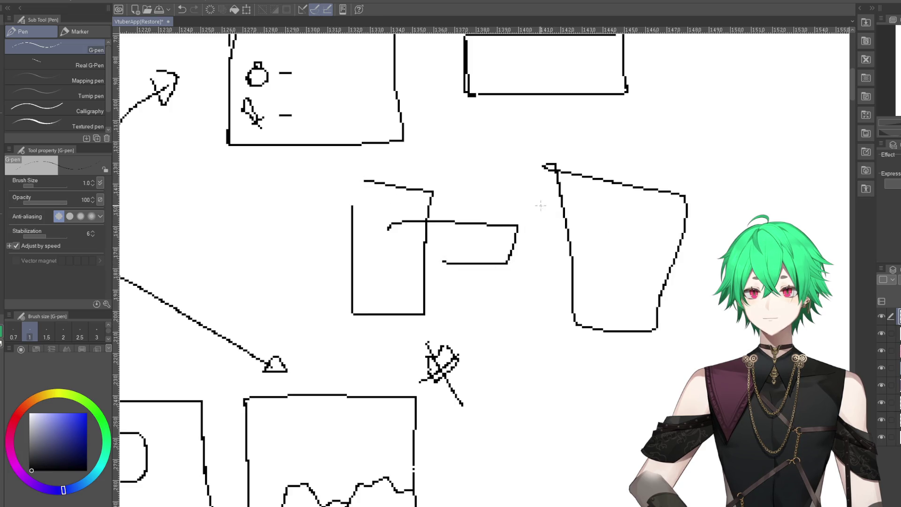
pyautogui.moveTo(521, 201); pyautogui.dragTo(560, 188)
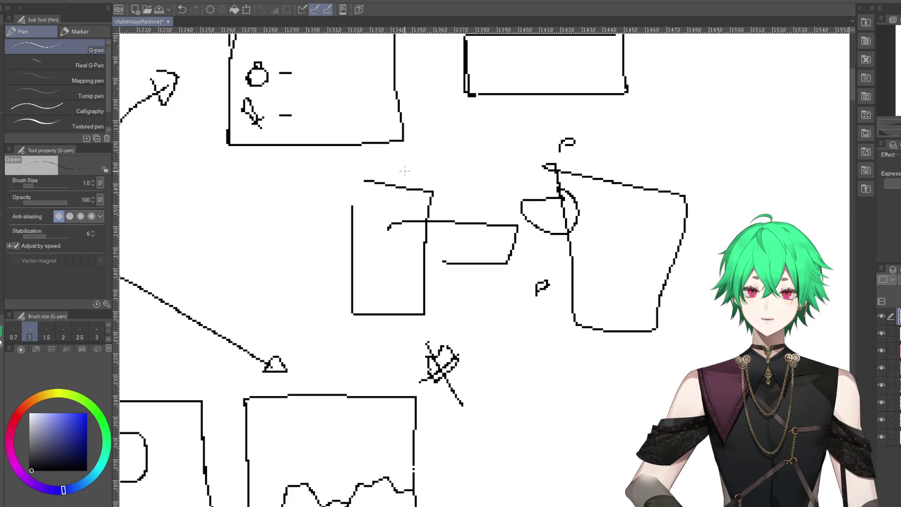
pyautogui.click(183, 10)
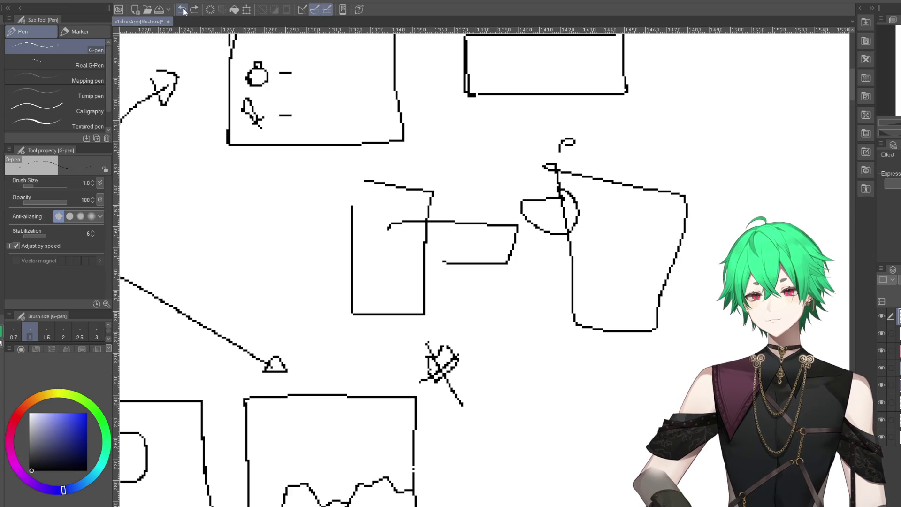
pyautogui.click(183, 9)
pyautogui.moveTo(220, 213); pyautogui.dragTo(303, 236)
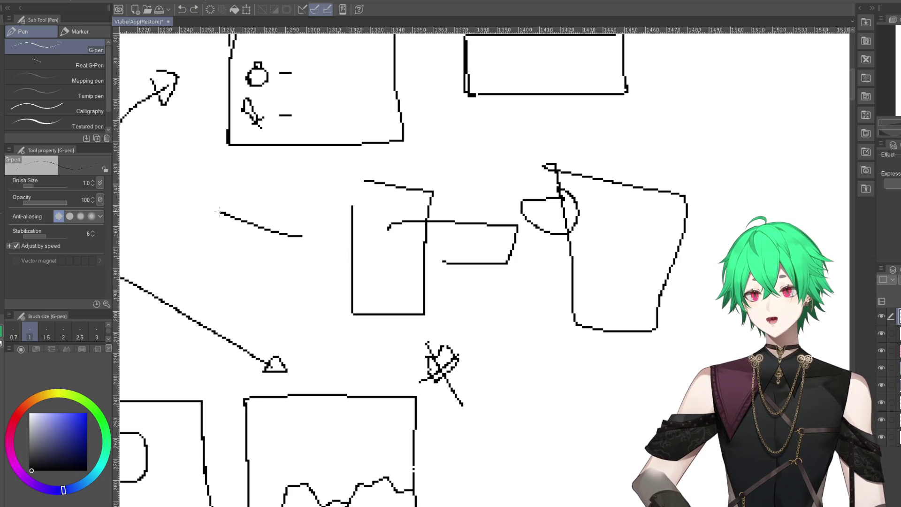
pyautogui.moveTo(260, 258)
pyautogui.mouseDown()
pyautogui.moveTo(202, 230)
pyautogui.moveTo(260, 178)
pyautogui.moveTo(261, 257)
pyautogui.mouseUp()
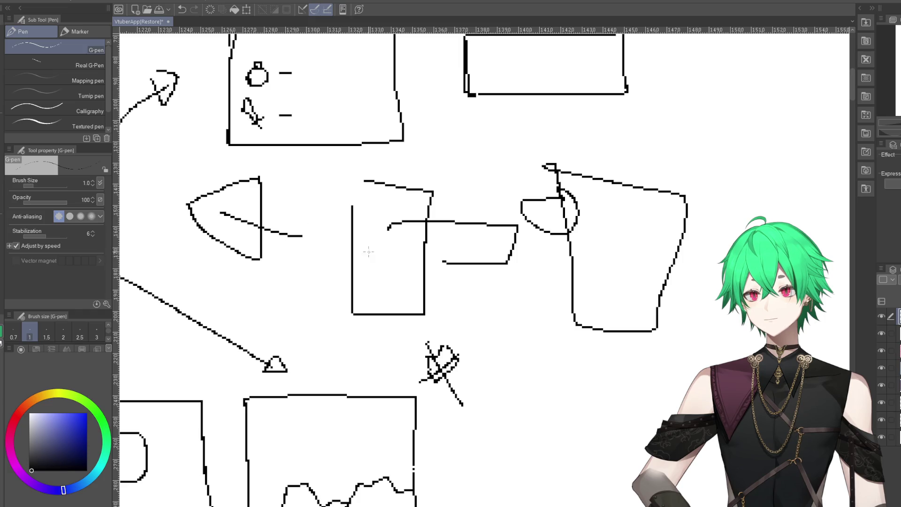
pyautogui.click(183, 10)
pyautogui.click(182, 10)
pyautogui.click(182, 10)
pyautogui.click(183, 13)
pyautogui.click(182, 13)
pyautogui.click(183, 13)
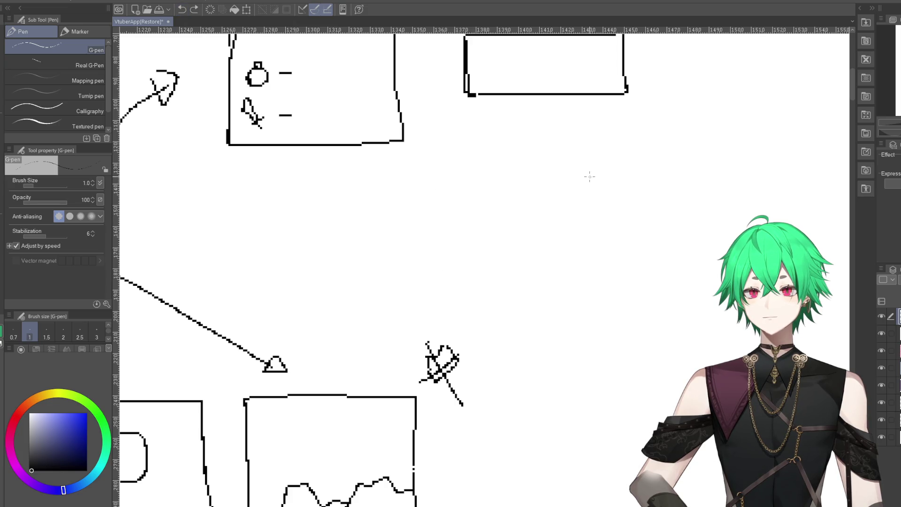
# - Try a closed loop, an arc, a circle and a wavy line in the empty space, undoing each
pyautogui.moveTo(494, 154); pyautogui.dragTo(472, 168)
pyautogui.click(182, 9)
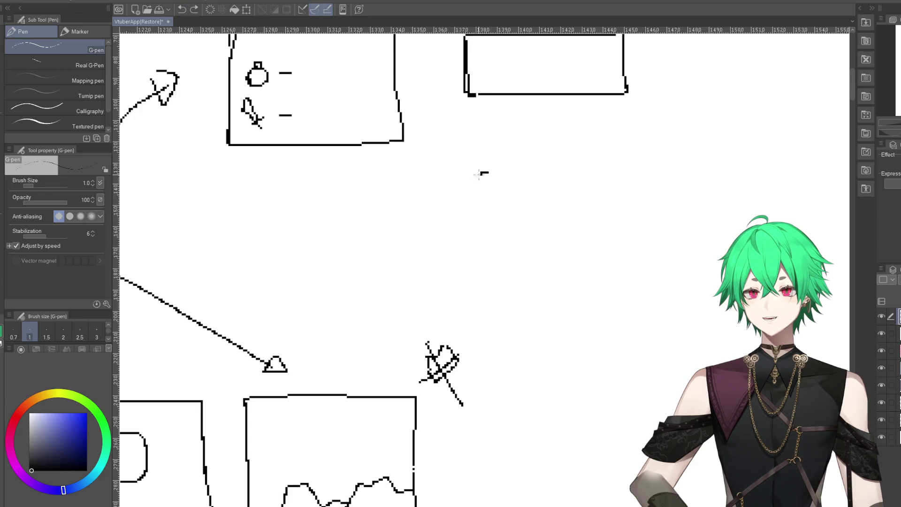
pyautogui.click(182, 10)
pyautogui.moveTo(461, 319)
pyautogui.mouseDown()
pyautogui.moveTo(622, 165)
pyautogui.moveTo(544, 329)
pyautogui.mouseUp()
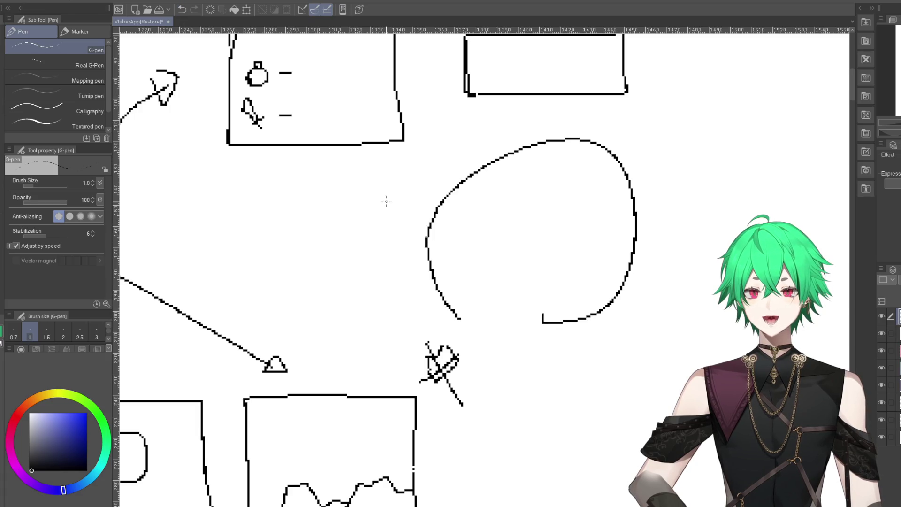
pyautogui.click(182, 10)
pyautogui.moveTo(437, 278); pyautogui.dragTo(469, 293)
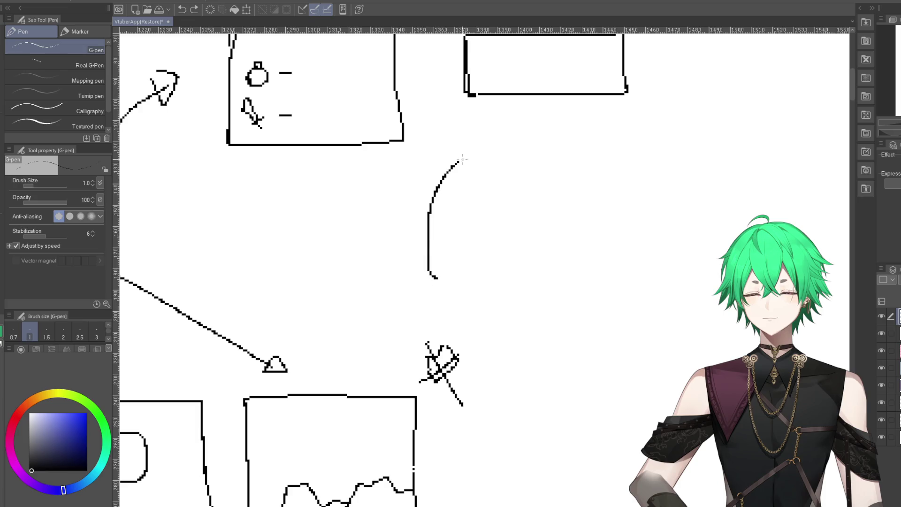
pyautogui.click(182, 9)
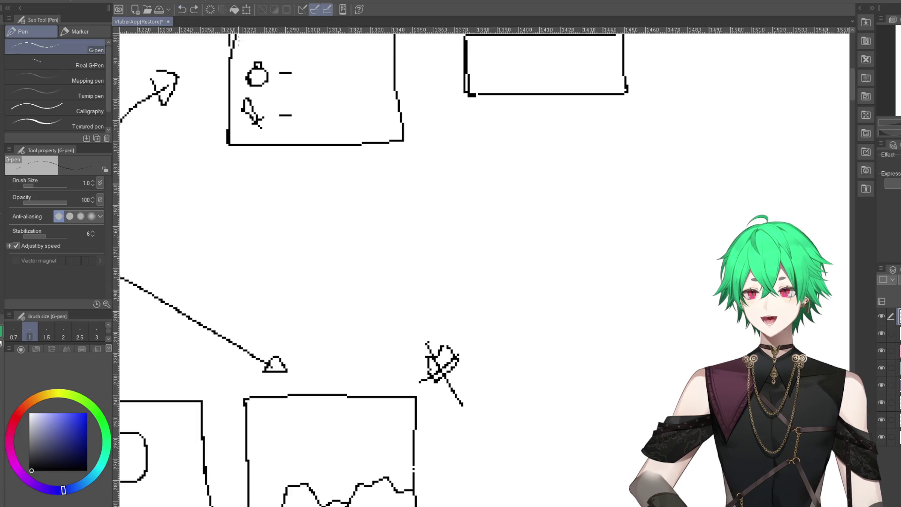
pyautogui.moveTo(481, 227); pyautogui.dragTo(723, 257)
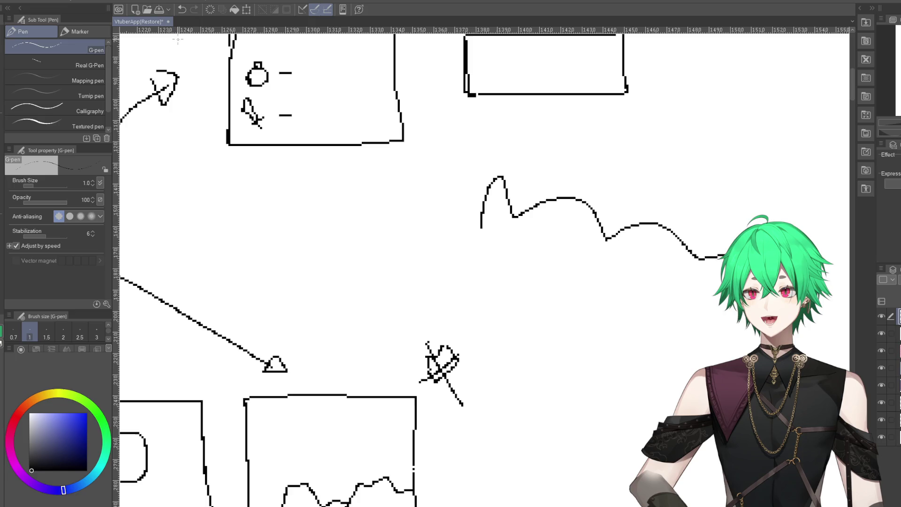
pyautogui.click(181, 10)
pyautogui.scroll(-4, 574, 273)
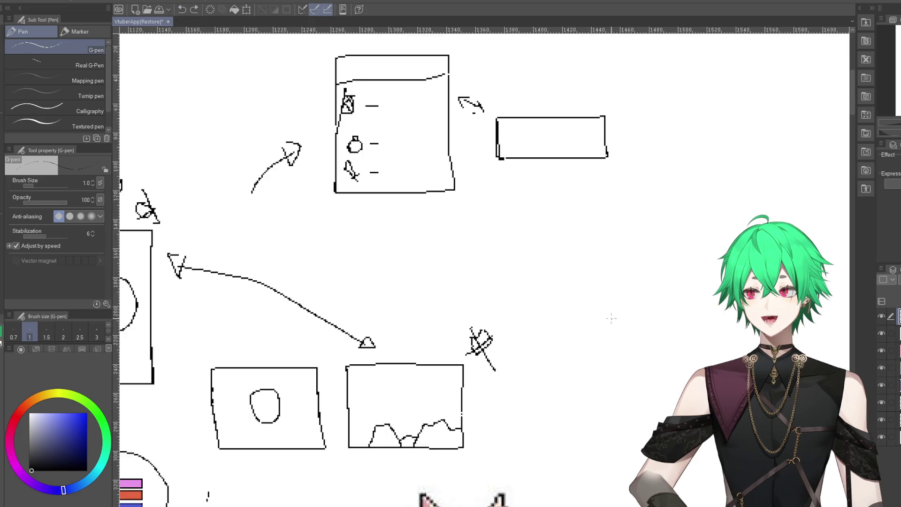
pyautogui.scroll(3, 538, 253)
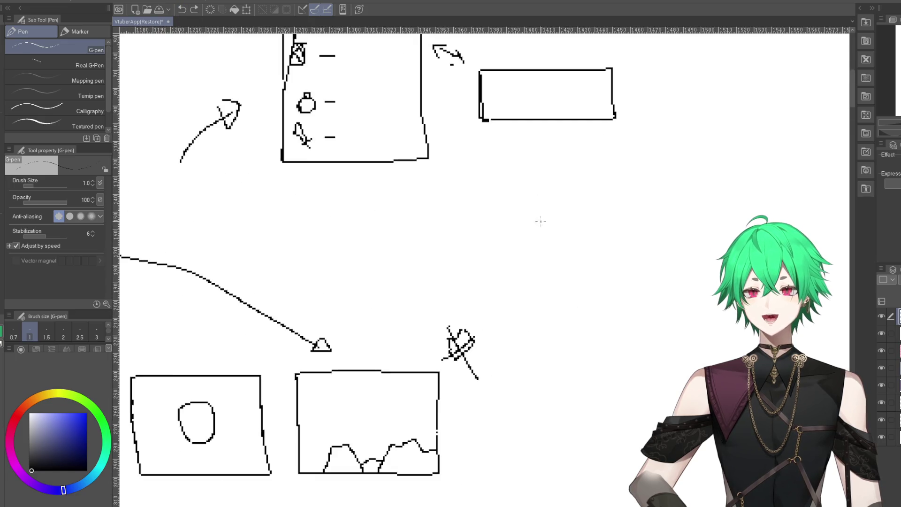
pyautogui.moveTo(533, 213); pyautogui.dragTo(589, 219)
pyautogui.moveTo(639, 208); pyautogui.dragTo(700, 210)
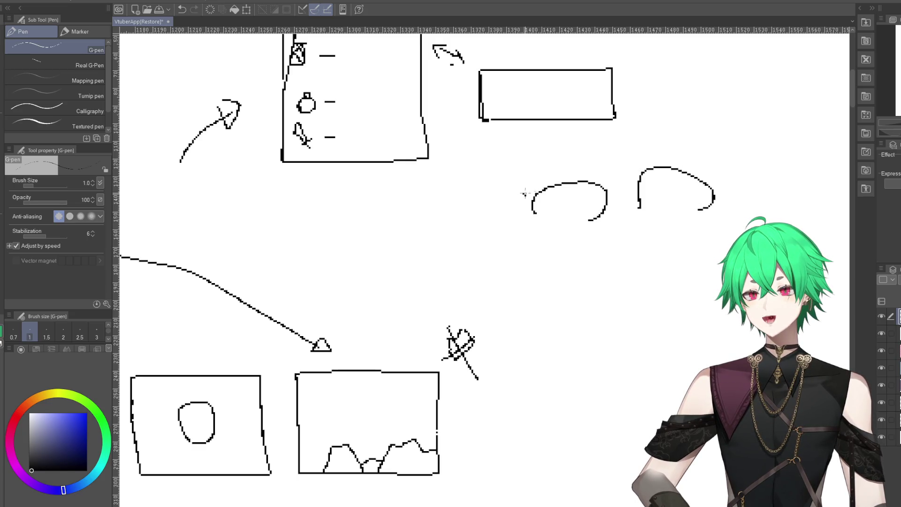
pyautogui.moveTo(523, 193); pyautogui.dragTo(708, 176)
pyautogui.click(182, 9)
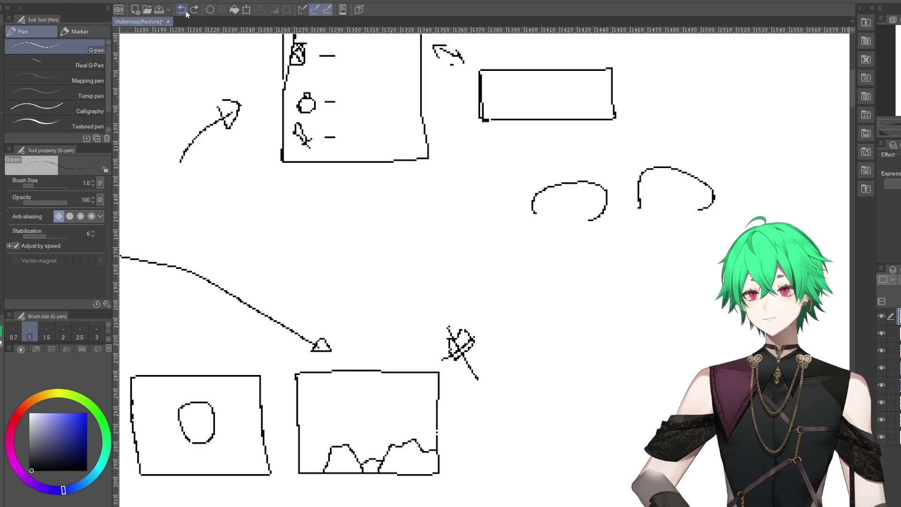
pyautogui.click(182, 9)
pyautogui.click(182, 9)
pyautogui.scroll(3, 543, 287)
pyautogui.scroll(1, 540, 277)
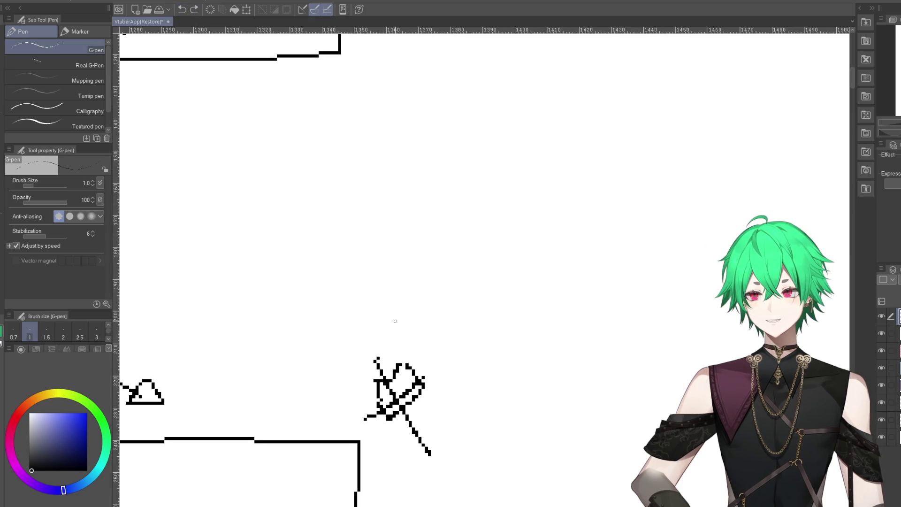
pyautogui.moveTo(339, 248); pyautogui.dragTo(383, 257)
pyautogui.moveTo(379, 233); pyautogui.dragTo(386, 277)
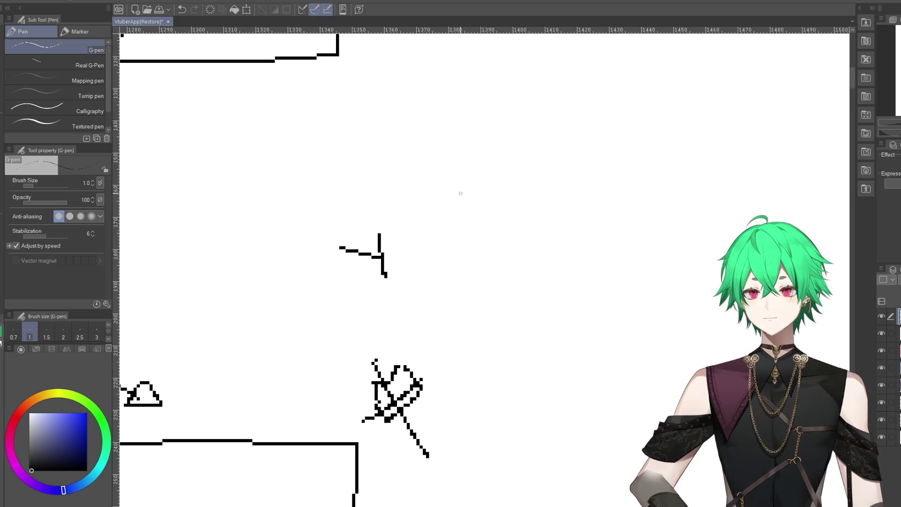
pyautogui.moveTo(571, 141)
pyautogui.mouseDown()
pyautogui.moveTo(596, 143)
pyautogui.moveTo(535, 139)
pyautogui.mouseUp()
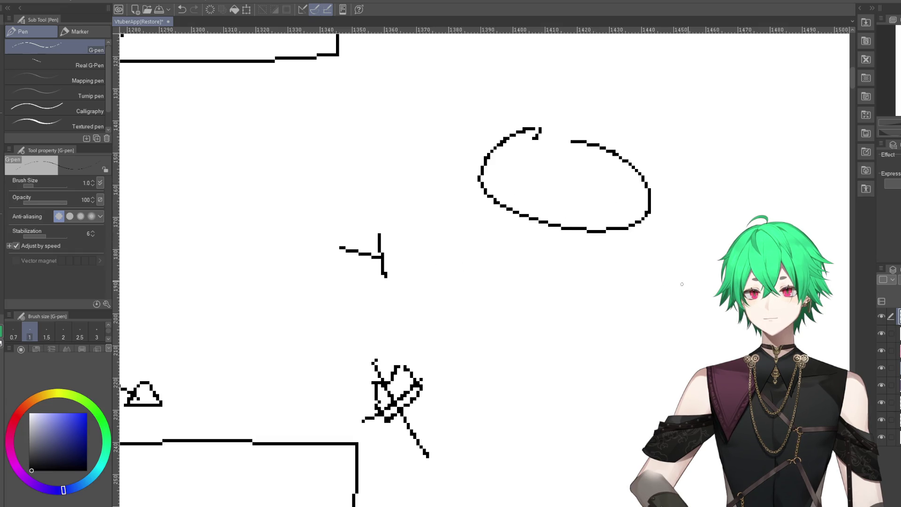
pyautogui.click(182, 10)
pyautogui.click(182, 10)
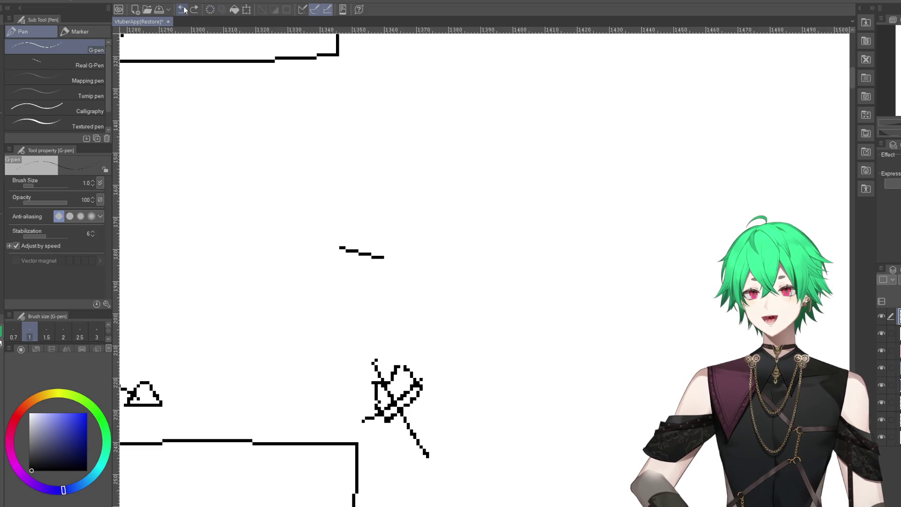
pyautogui.click(182, 9)
pyautogui.scroll(-2, 394, 230)
pyautogui.scroll(-2, 387, 237)
pyautogui.scroll(-2, 474, 295)
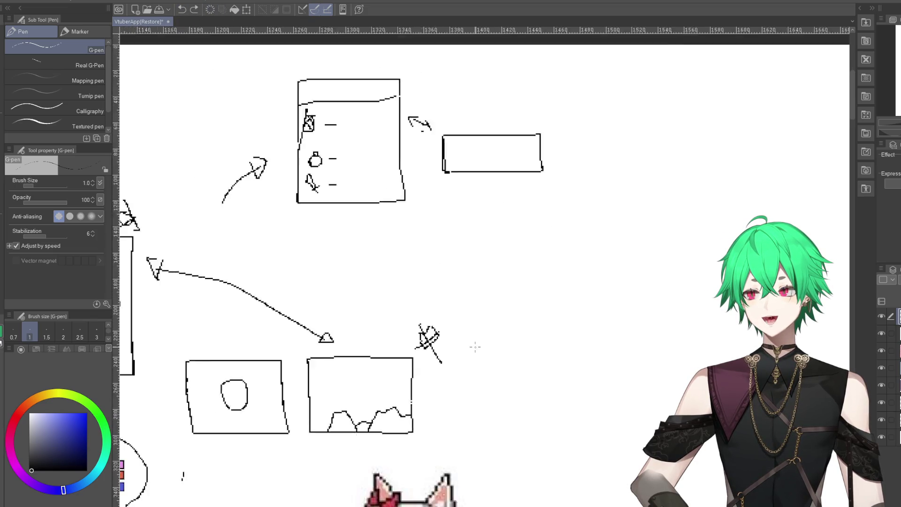
pyautogui.scroll(-2, 470, 346)
pyautogui.scroll(-2, 440, 355)
pyautogui.scroll(-1, 423, 361)
pyautogui.scroll(2, 328, 376)
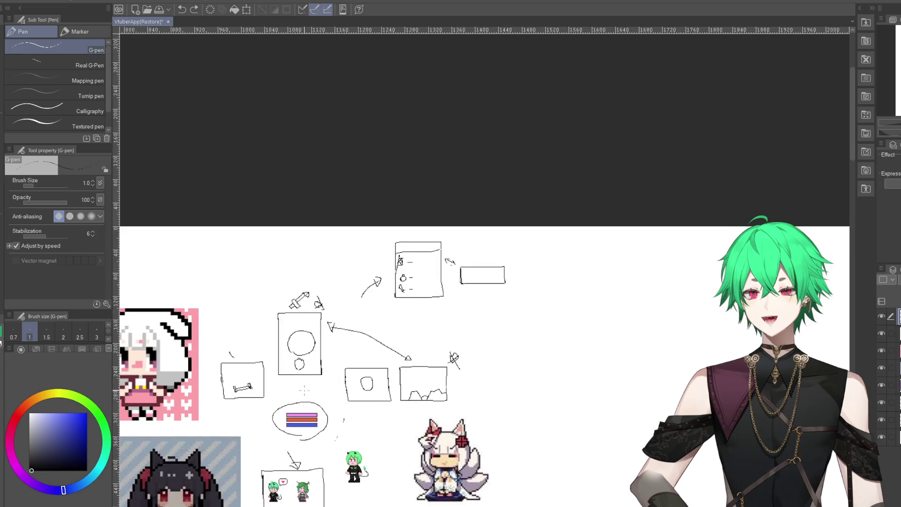
pyautogui.scroll(2, 300, 381)
pyautogui.scroll(2, 300, 382)
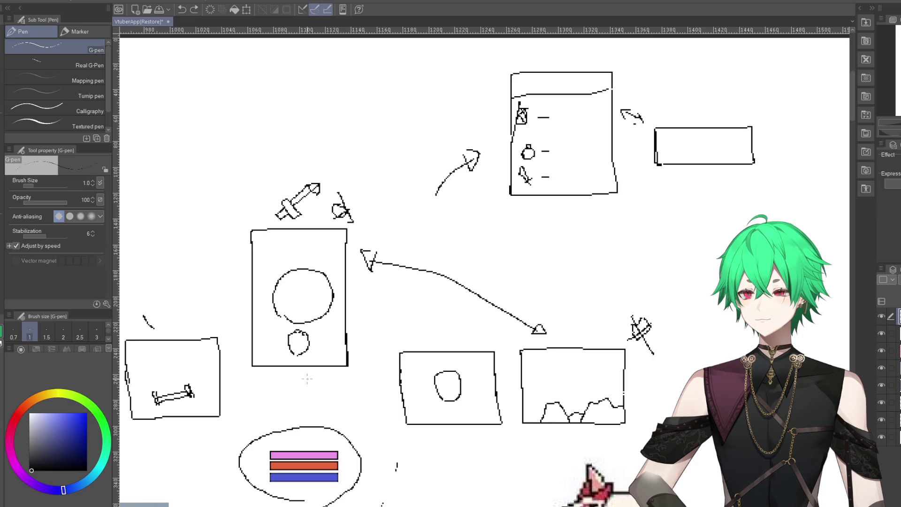
pyautogui.scroll(-1, 369, 220)
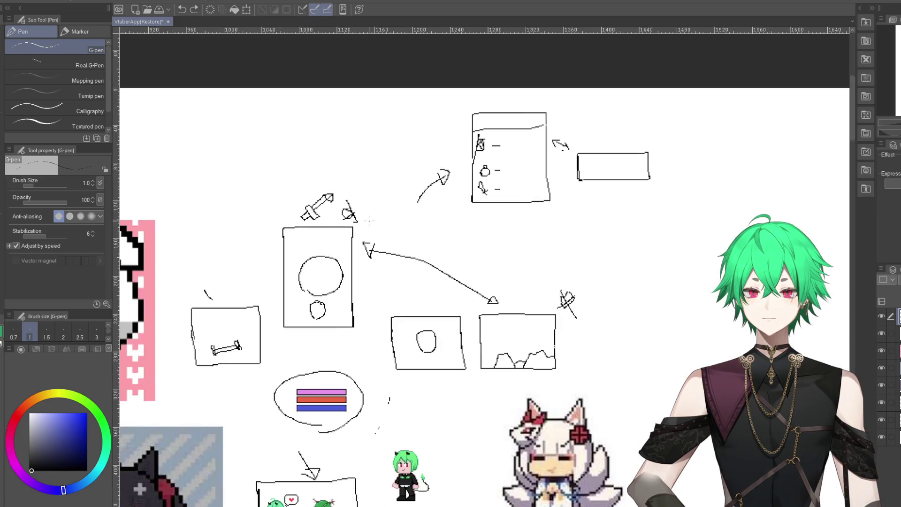
pyautogui.scroll(-1, 369, 221)
pyautogui.scroll(2, 390, 216)
pyautogui.scroll(1, 405, 214)
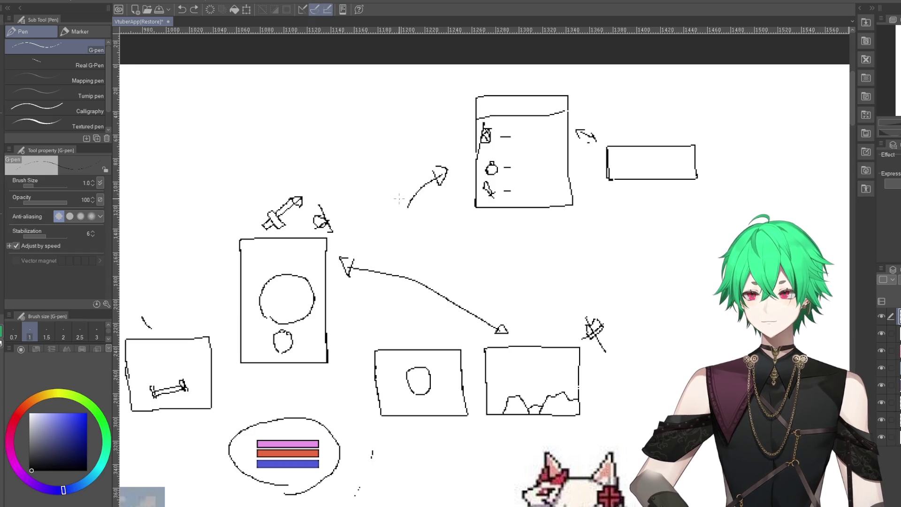
pyautogui.scroll(-2, 373, 212)
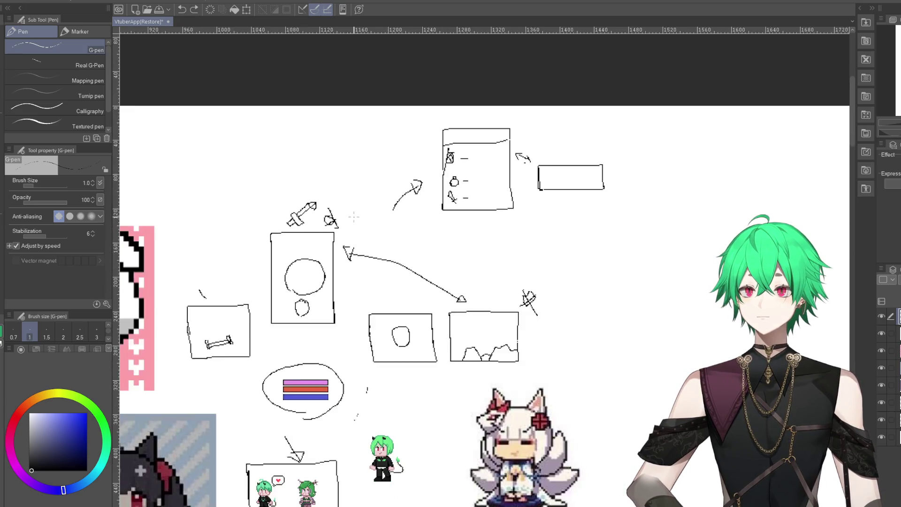
pyautogui.scroll(1, 375, 188)
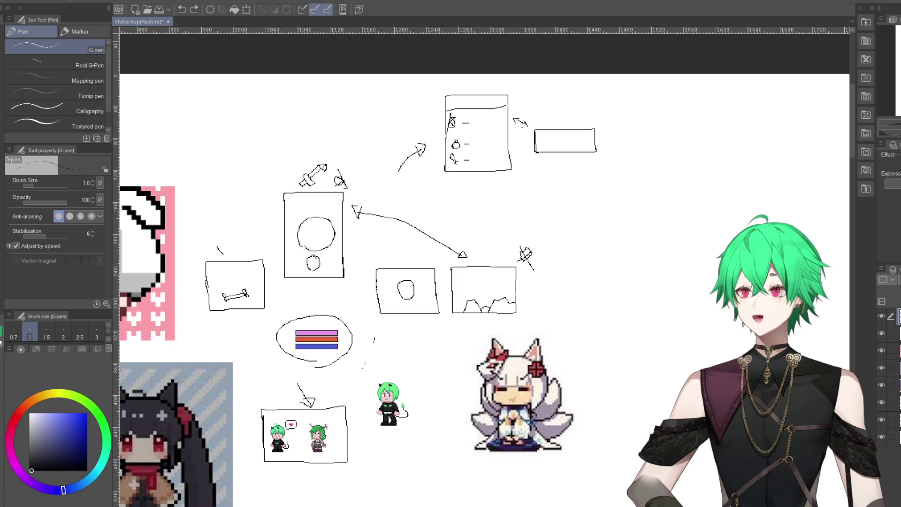
pyautogui.scroll(-2, 625, 268)
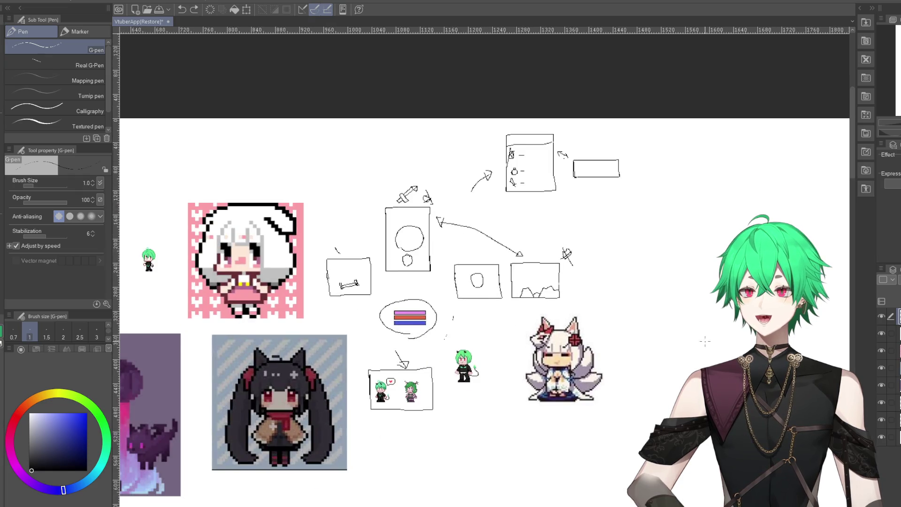
pyautogui.scroll(1, 424, 385)
pyautogui.scroll(1, 423, 384)
pyautogui.scroll(2, 423, 385)
pyautogui.scroll(-2, 469, 306)
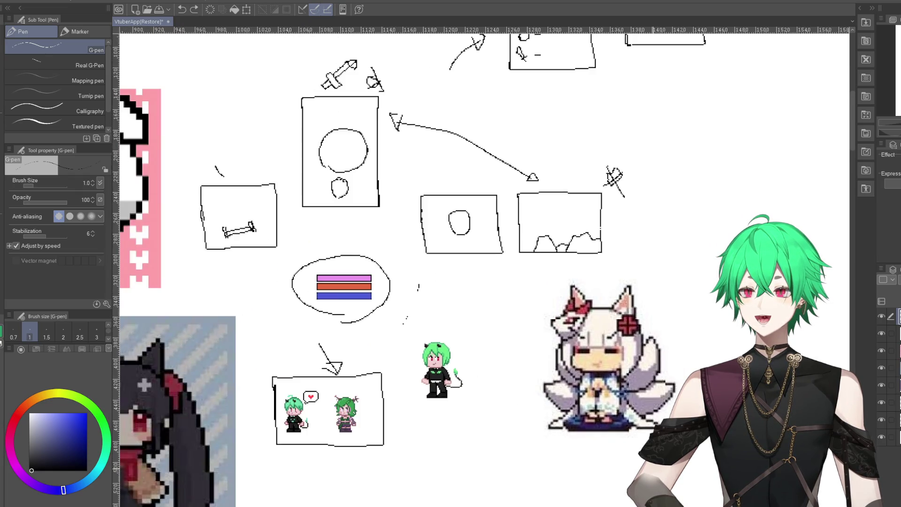
pyautogui.scroll(-1, 490, 249)
pyautogui.scroll(1, 490, 249)
pyautogui.scroll(1, 490, 249)
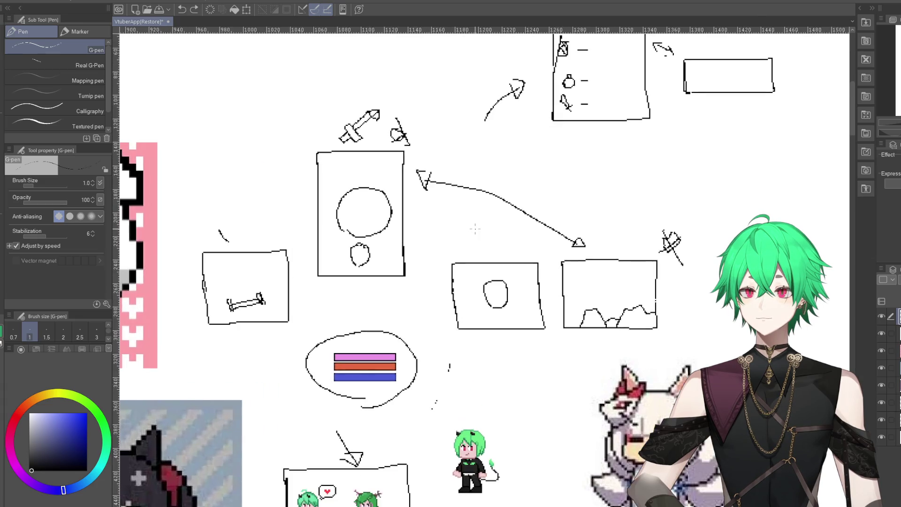
pyautogui.scroll(1, 470, 211)
pyautogui.scroll(-1, 420, 124)
pyautogui.scroll(1, 420, 125)
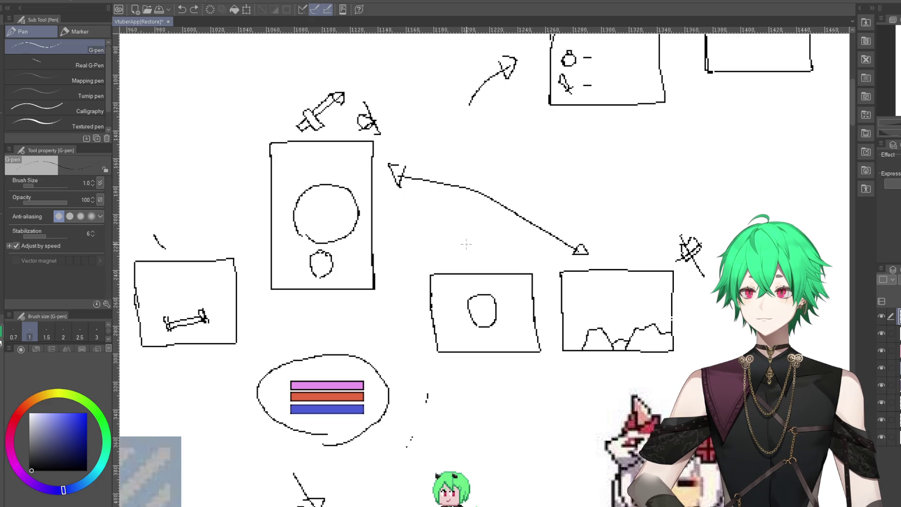
# - Close the lower rectangle's top edge and sketch a first figure inside it, redoing part of it
pyautogui.moveTo(591, 317); pyautogui.dragTo(386, 326)
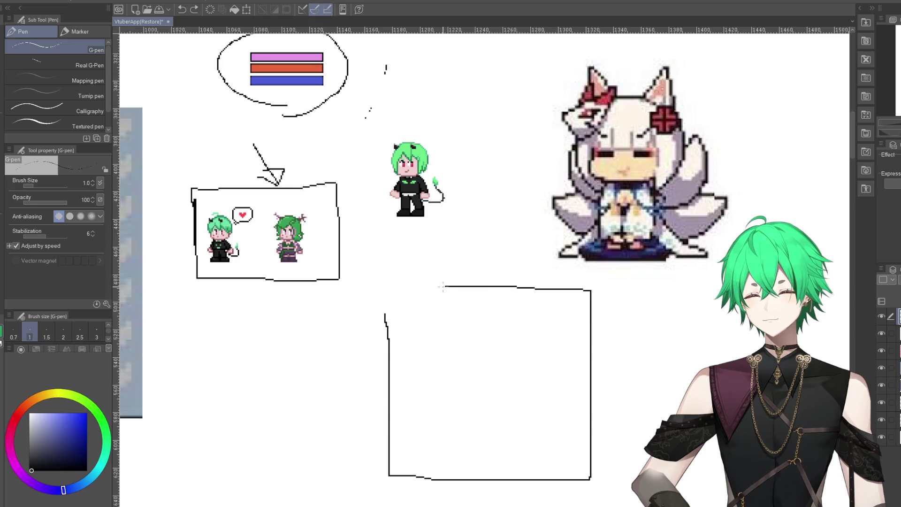
pyautogui.moveTo(470, 403); pyautogui.dragTo(486, 416)
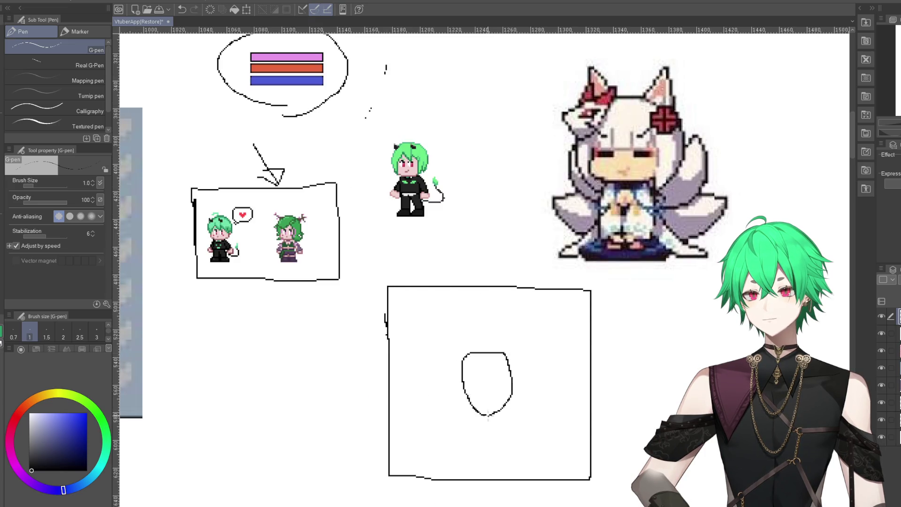
pyautogui.moveTo(463, 368); pyautogui.dragTo(448, 363)
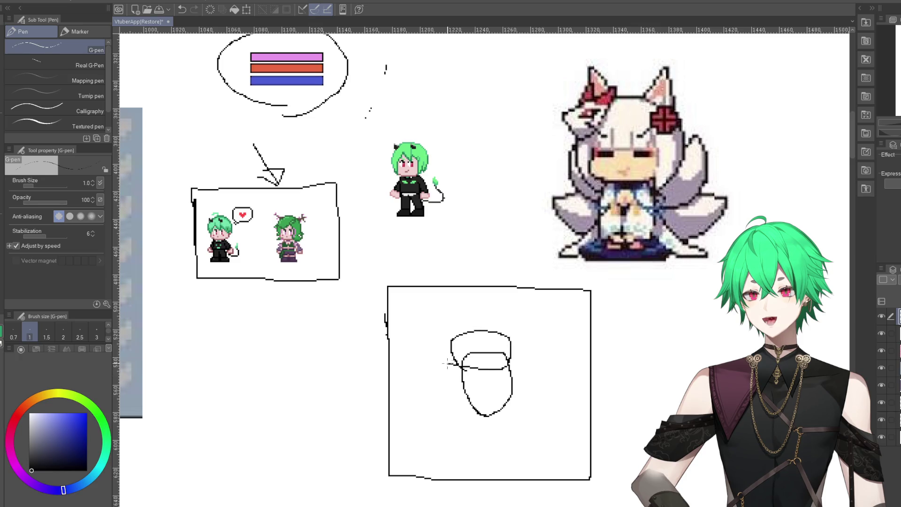
pyautogui.moveTo(550, 361); pyautogui.dragTo(553, 365)
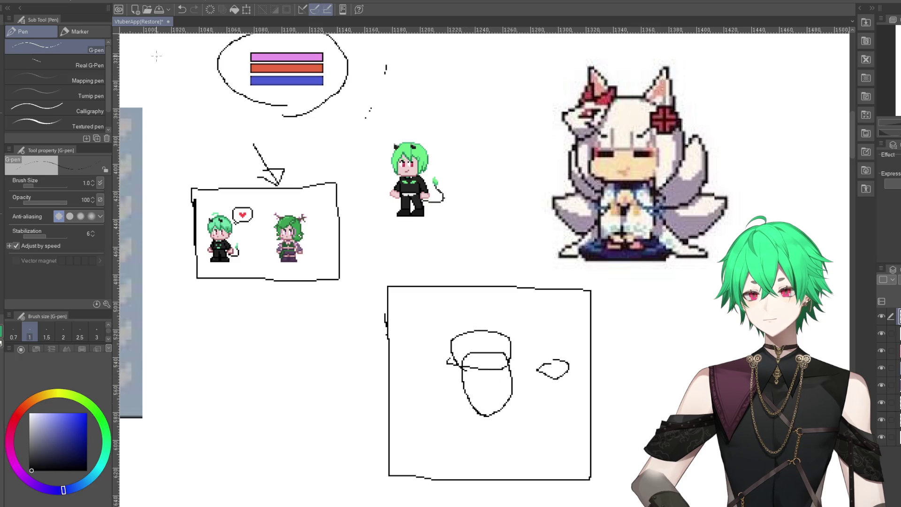
pyautogui.click(182, 10)
pyautogui.click(182, 9)
pyautogui.click(182, 9)
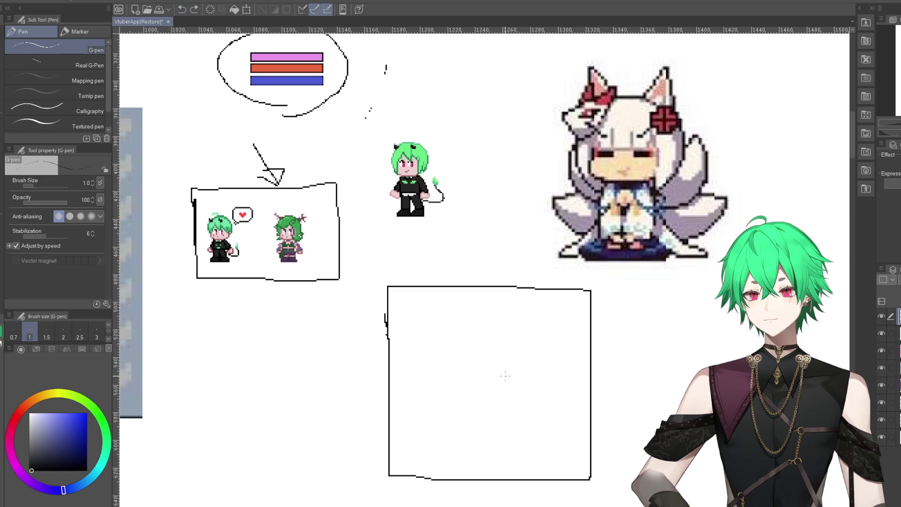
pyautogui.moveTo(480, 406)
pyautogui.mouseDown()
pyautogui.moveTo(496, 404)
pyautogui.moveTo(474, 397)
pyautogui.moveTo(468, 367)
pyautogui.moveTo(493, 390)
pyautogui.moveTo(490, 365)
pyautogui.moveTo(467, 384)
pyautogui.moveTo(493, 376)
pyautogui.mouseUp()
pyautogui.moveTo(545, 365)
pyautogui.mouseDown()
pyautogui.moveTo(544, 384)
pyautogui.moveTo(559, 362)
pyautogui.mouseUp()
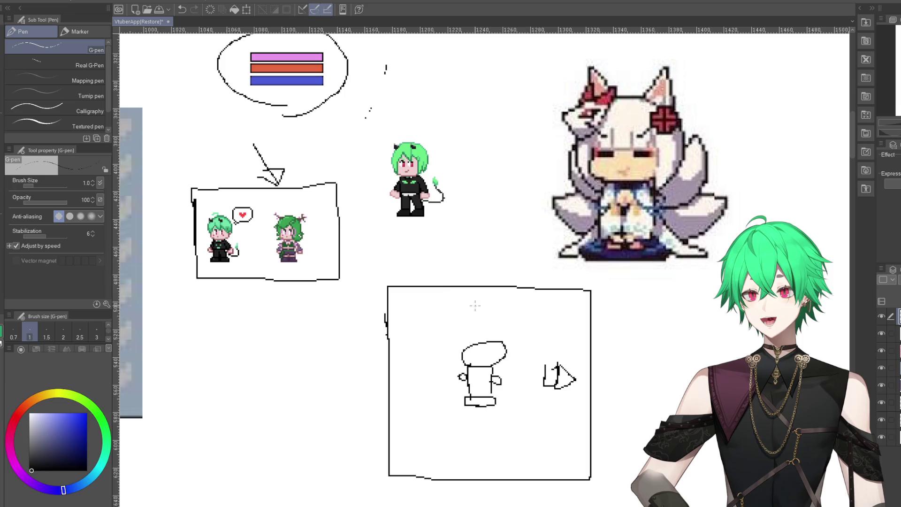
# - Add a small frame and a tilted box, then undo back through all the figure strokes
pyautogui.moveTo(411, 295)
pyautogui.mouseDown()
pyautogui.moveTo(453, 334)
pyautogui.moveTo(439, 296)
pyautogui.moveTo(430, 314)
pyautogui.mouseUp()
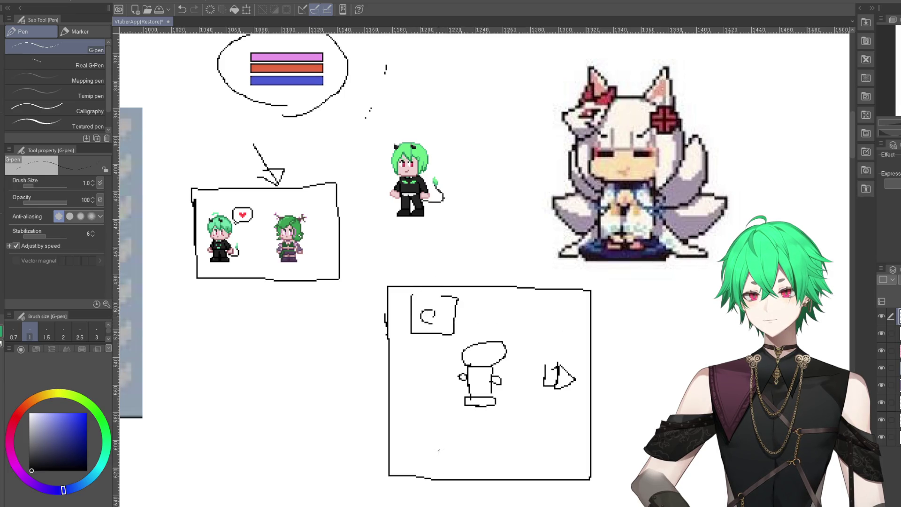
pyautogui.moveTo(398, 432); pyautogui.dragTo(368, 413)
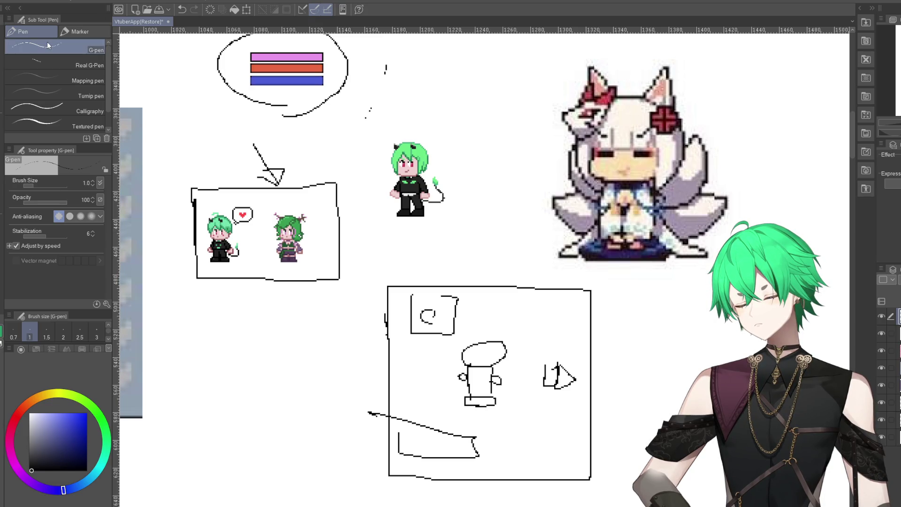
pyautogui.click(182, 10)
pyautogui.click(181, 9)
pyautogui.click(181, 10)
pyautogui.click(182, 10)
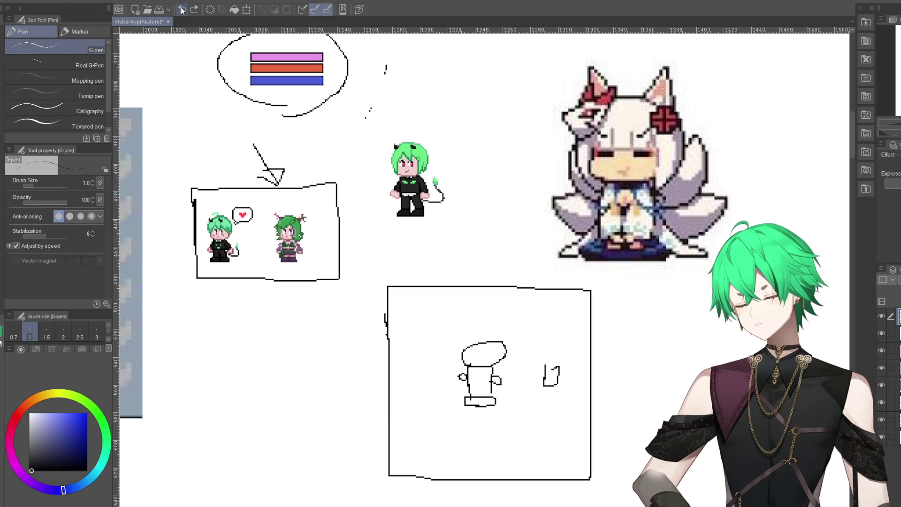
pyautogui.click(182, 9)
pyautogui.click(182, 9)
pyautogui.click(182, 9)
pyautogui.click(181, 10)
pyautogui.click(182, 9)
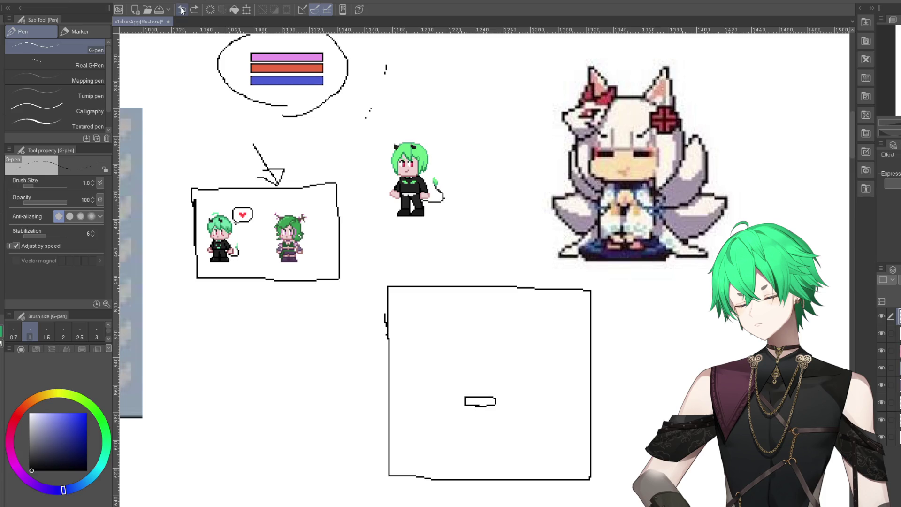
pyautogui.click(182, 10)
pyautogui.click(181, 10)
# - Draw the new screen box outline, a tab on its top edge, and the second figure's base
pyautogui.scroll(-3, 426, 243)
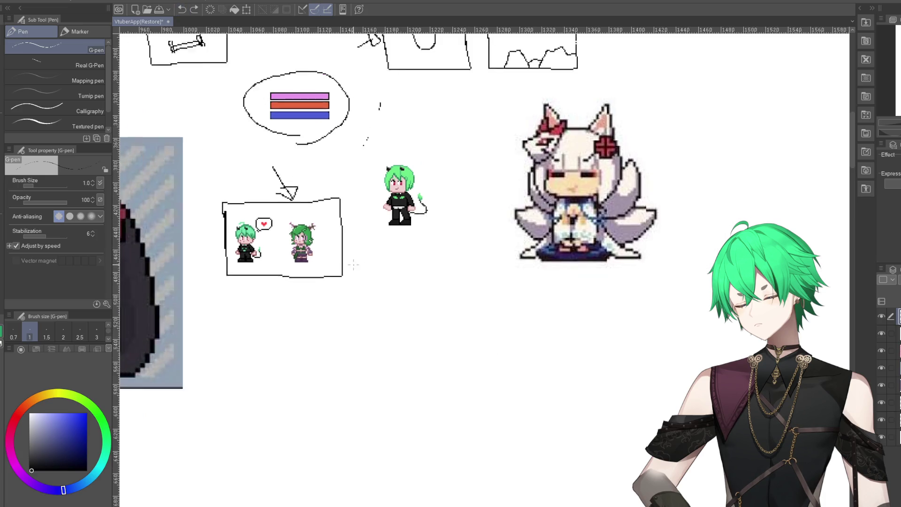
pyautogui.scroll(-2, 383, 432)
pyautogui.scroll(5, 377, 362)
pyautogui.moveTo(317, 308); pyautogui.dragTo(319, 312)
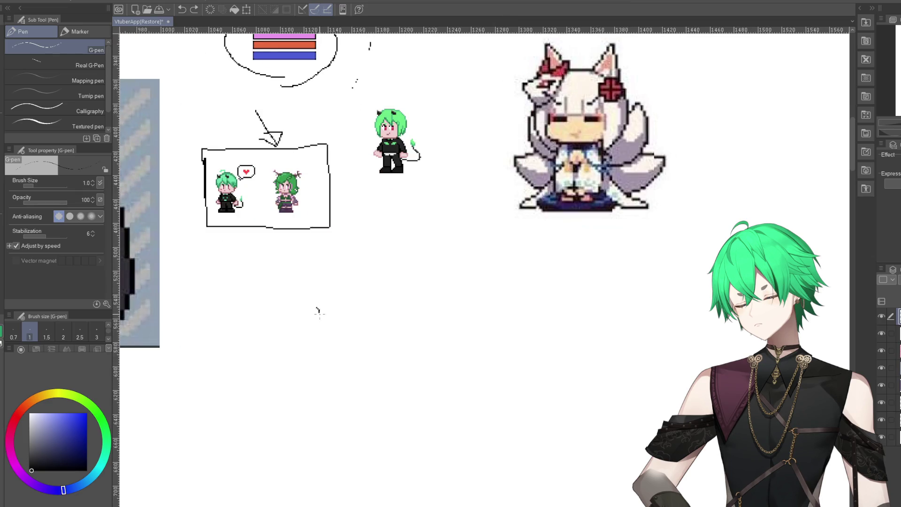
pyautogui.moveTo(320, 360)
pyautogui.mouseDown()
pyautogui.moveTo(306, 463)
pyautogui.moveTo(556, 473)
pyautogui.moveTo(552, 287)
pyautogui.moveTo(307, 282)
pyautogui.moveTo(309, 459)
pyautogui.mouseUp()
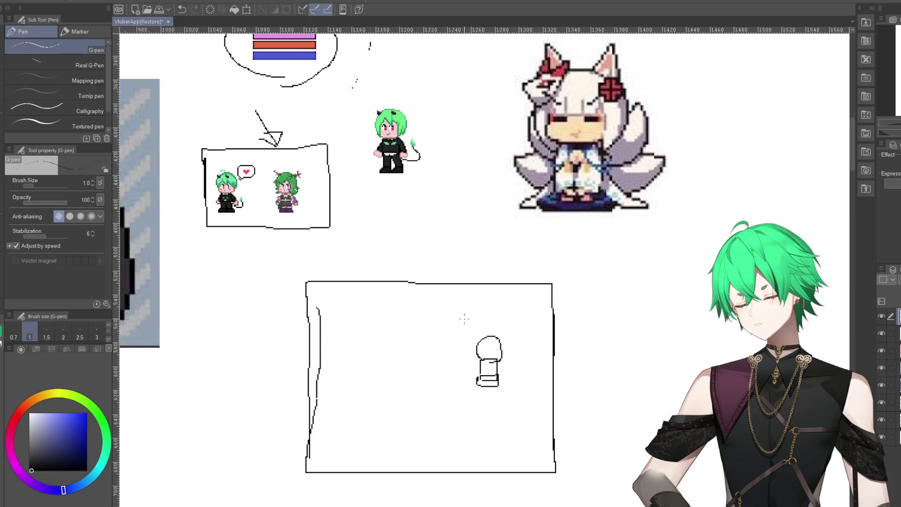
pyautogui.moveTo(393, 307); pyautogui.dragTo(401, 309)
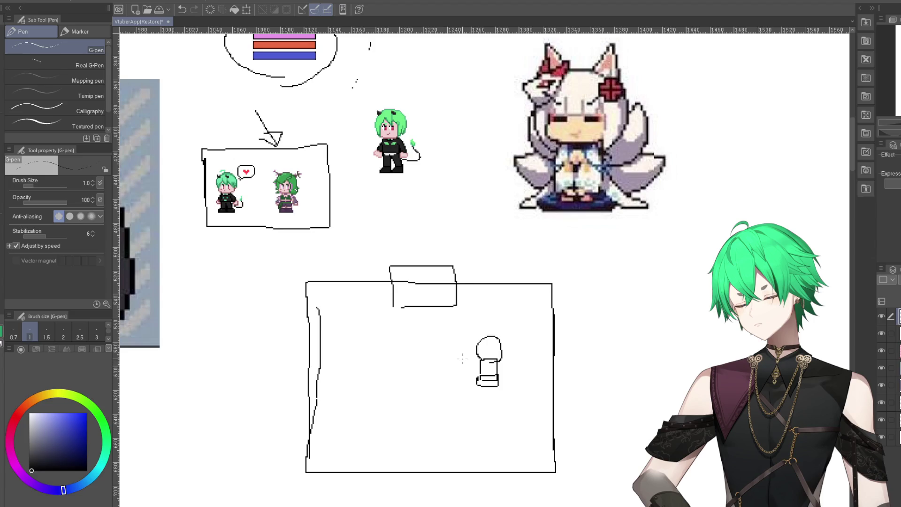
pyautogui.moveTo(347, 413)
pyautogui.mouseDown()
pyautogui.moveTo(380, 402)
pyautogui.moveTo(366, 403)
pyautogui.mouseUp()
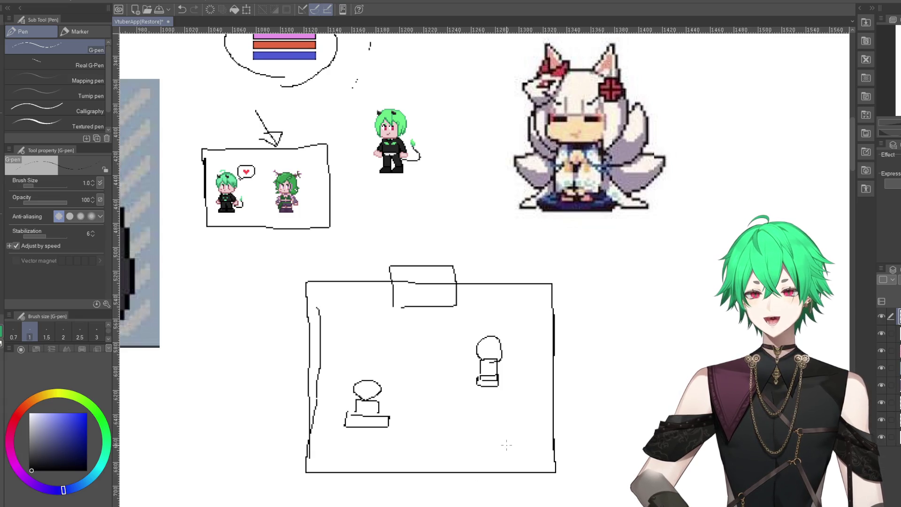
# - Draw a looped ribbon-tie outline with two hanging ends right of the tabbed box, undoing a stray circle
pyautogui.scroll(-2, 386, 315)
pyautogui.scroll(-3, 386, 316)
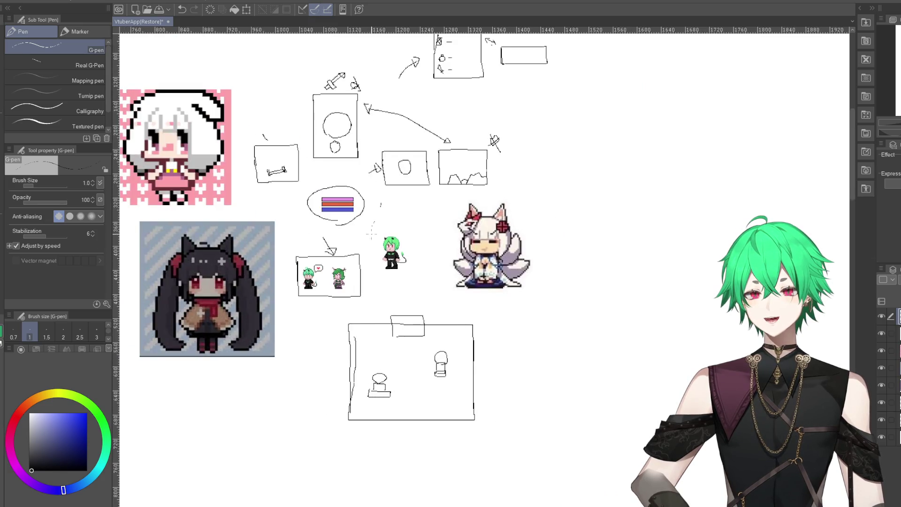
pyautogui.scroll(2, 387, 316)
pyautogui.scroll(-2, 386, 316)
pyautogui.scroll(2, 387, 316)
pyautogui.scroll(-1, 460, 321)
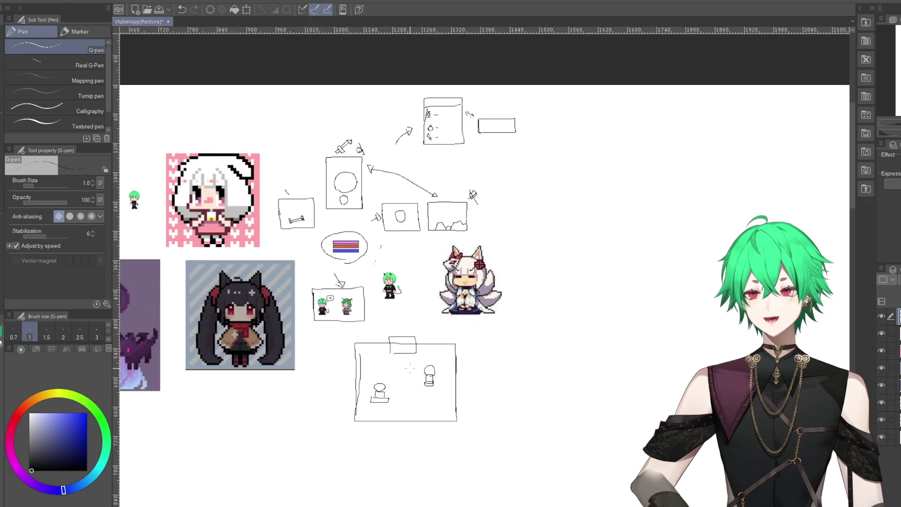
pyautogui.scroll(2, 461, 321)
pyautogui.scroll(2, 489, 394)
pyautogui.scroll(2, 461, 321)
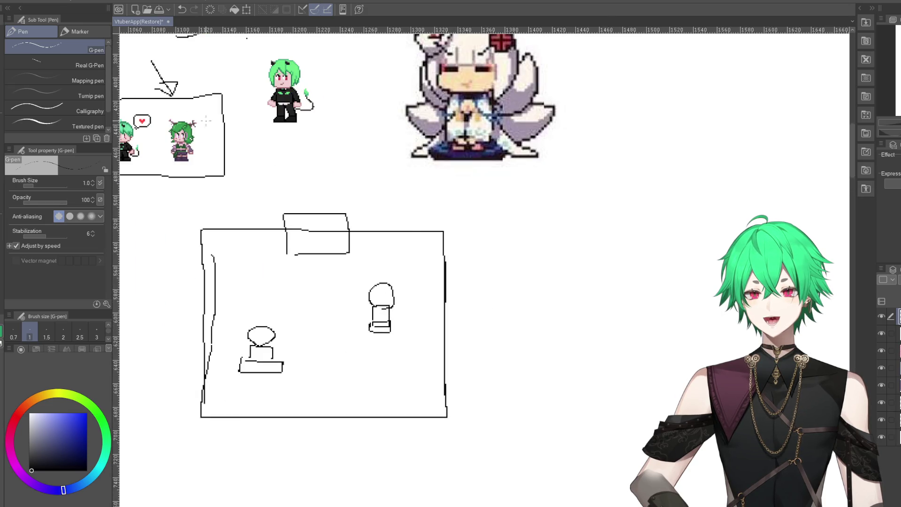
pyautogui.moveTo(572, 306)
pyautogui.mouseDown()
pyautogui.moveTo(557, 306)
pyautogui.moveTo(575, 305)
pyautogui.mouseUp()
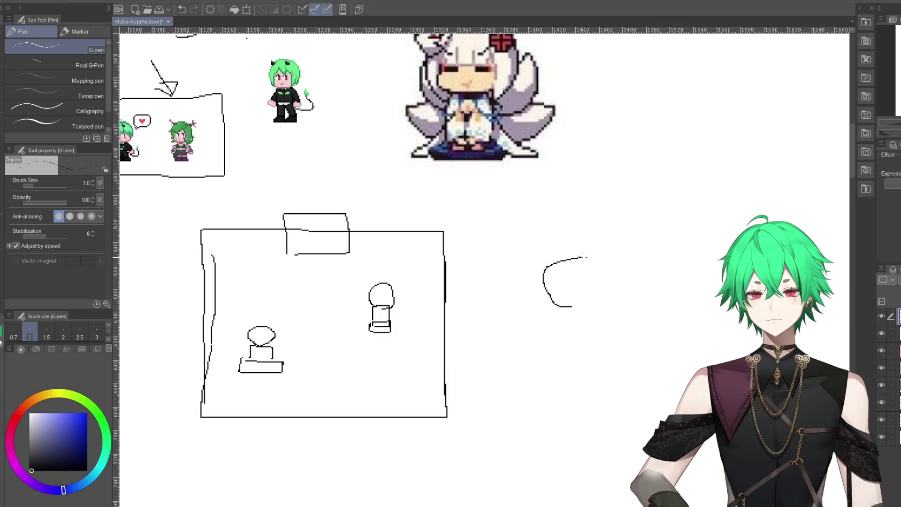
pyautogui.moveTo(555, 269); pyautogui.dragTo(584, 267)
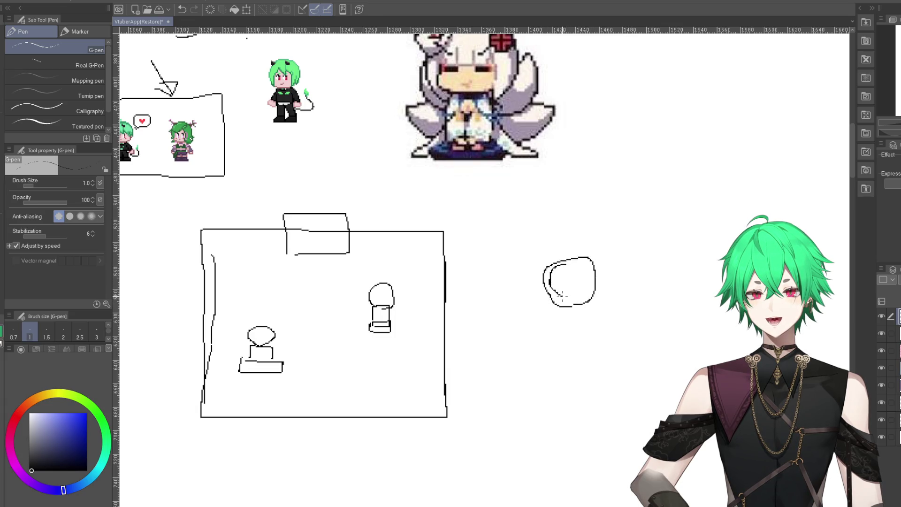
pyautogui.moveTo(550, 305)
pyautogui.mouseDown()
pyautogui.moveTo(564, 307)
pyautogui.moveTo(536, 356)
pyautogui.moveTo(553, 352)
pyautogui.moveTo(558, 335)
pyautogui.mouseUp()
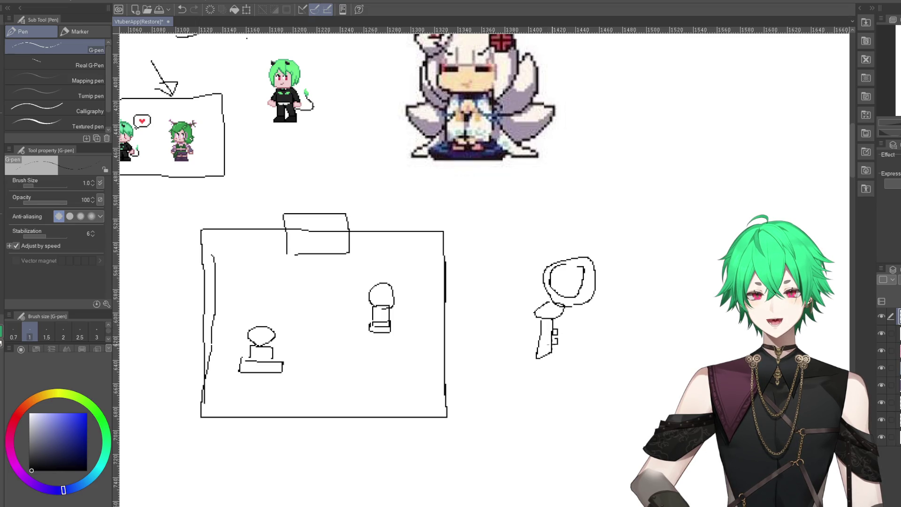
pyautogui.moveTo(576, 308)
pyautogui.mouseDown()
pyautogui.moveTo(573, 349)
pyautogui.moveTo(580, 324)
pyautogui.mouseUp()
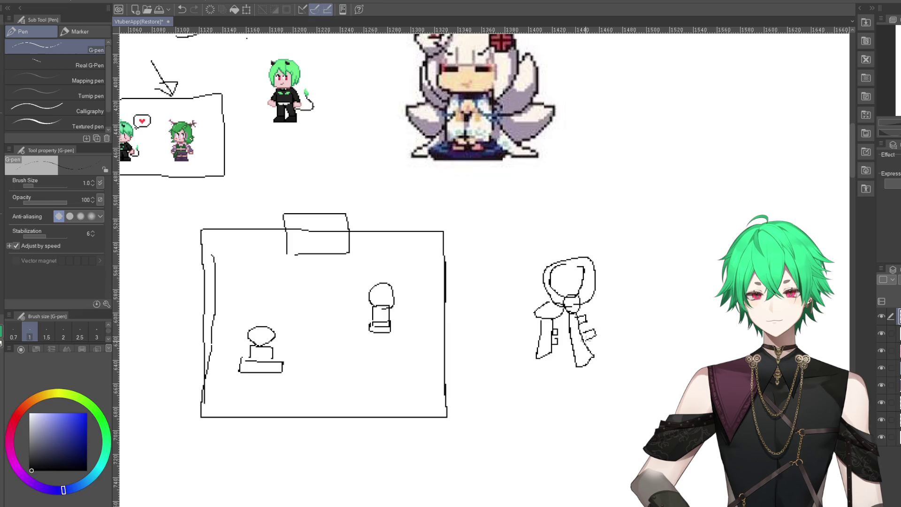
pyautogui.moveTo(590, 350)
pyautogui.mouseDown()
pyautogui.moveTo(588, 363)
pyautogui.moveTo(568, 329)
pyautogui.mouseUp()
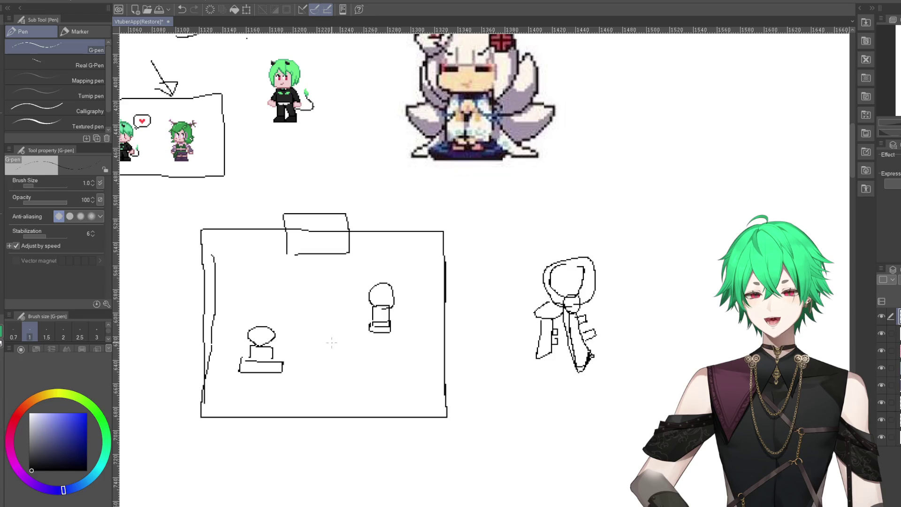
pyautogui.moveTo(312, 329); pyautogui.dragTo(314, 329)
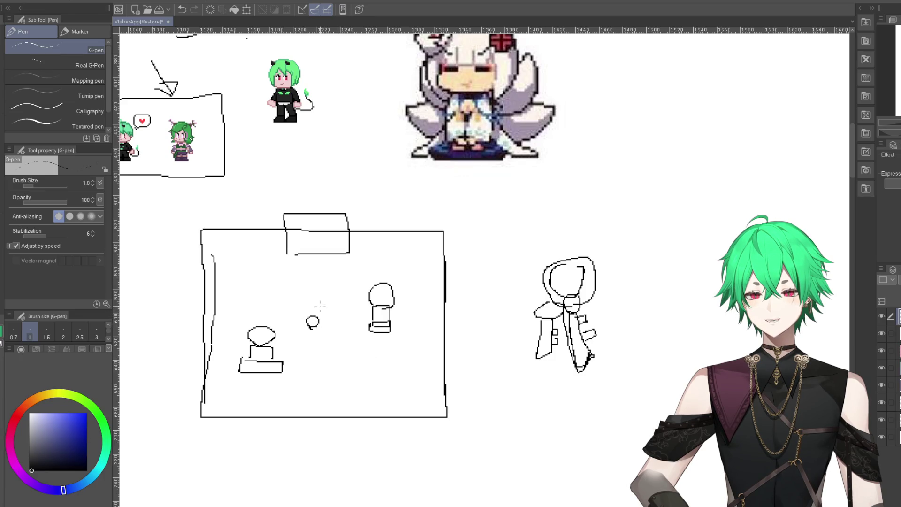
pyautogui.click(184, 13)
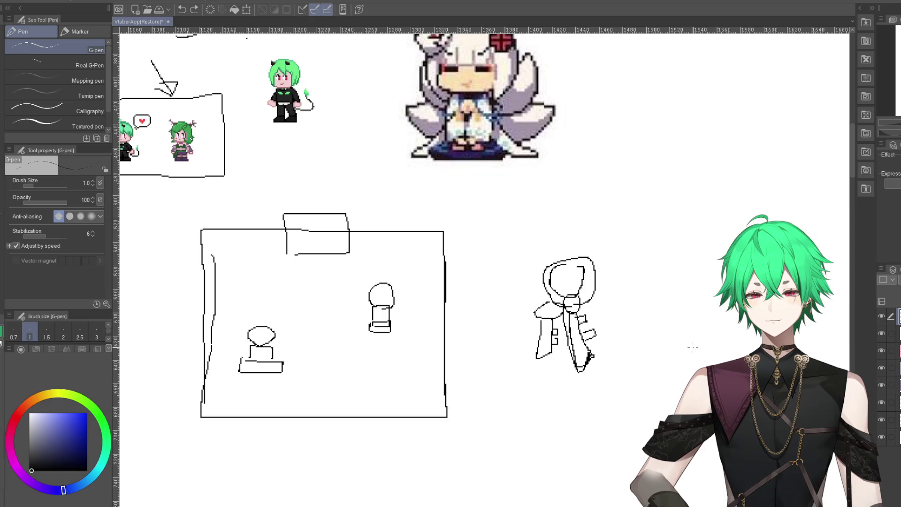
pyautogui.scroll(-3, 534, 384)
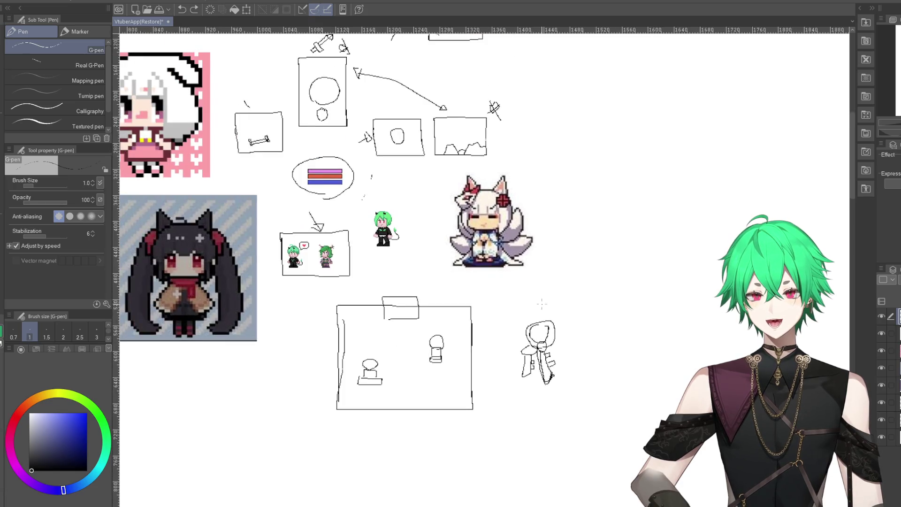
pyautogui.scroll(1, 542, 304)
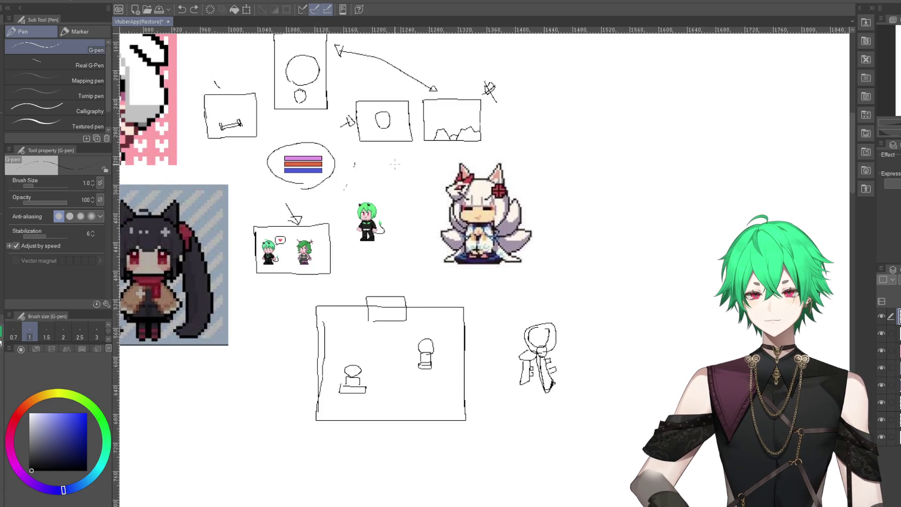
pyautogui.scroll(2, 503, 426)
pyautogui.scroll(1, 503, 426)
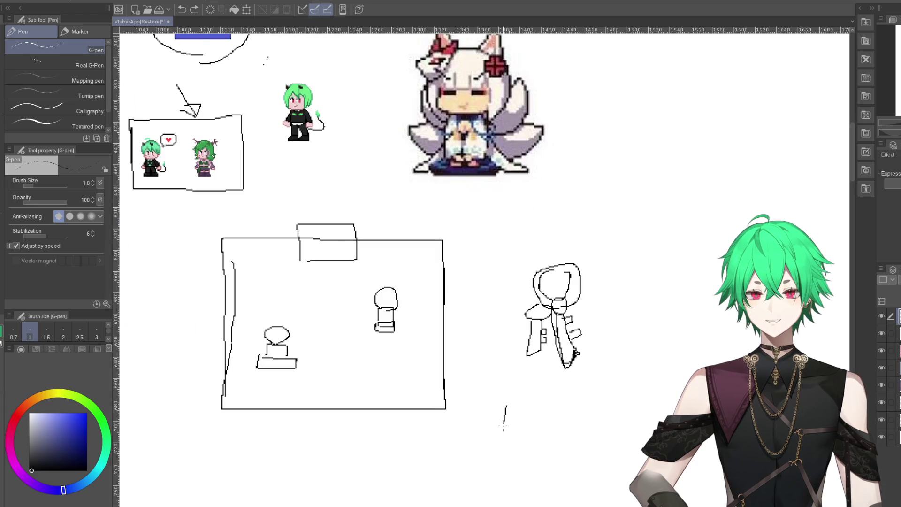
pyautogui.moveTo(503, 426)
pyautogui.mouseDown()
pyautogui.moveTo(586, 469)
pyautogui.moveTo(524, 403)
pyautogui.mouseUp()
pyautogui.moveTo(529, 451)
pyautogui.mouseDown()
pyautogui.moveTo(564, 427)
pyautogui.moveTo(568, 438)
pyautogui.mouseUp()
pyautogui.moveTo(566, 428)
pyautogui.mouseDown()
pyautogui.moveTo(568, 449)
pyautogui.moveTo(567, 424)
pyautogui.moveTo(527, 441)
pyautogui.moveTo(529, 448)
pyautogui.mouseUp()
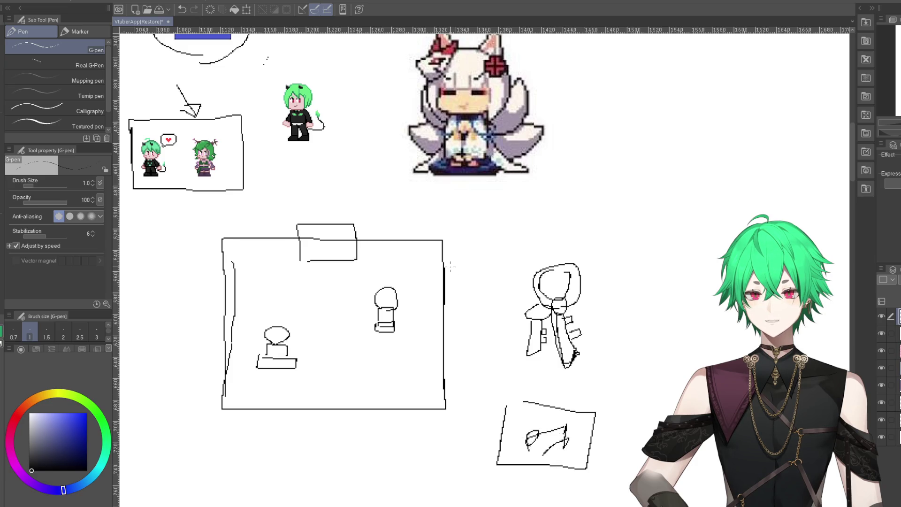
pyautogui.click(182, 10)
pyautogui.click(181, 10)
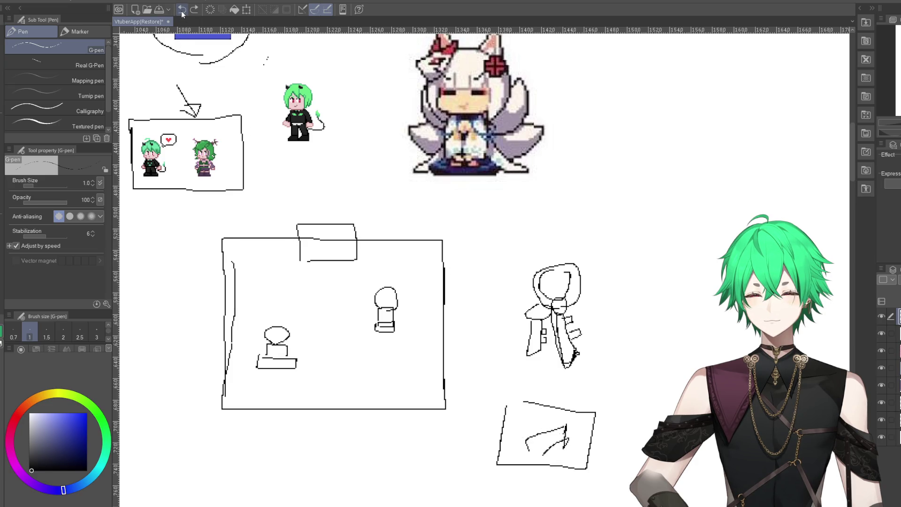
pyautogui.click(182, 10)
pyautogui.click(182, 10)
pyautogui.click(182, 9)
pyautogui.click(181, 10)
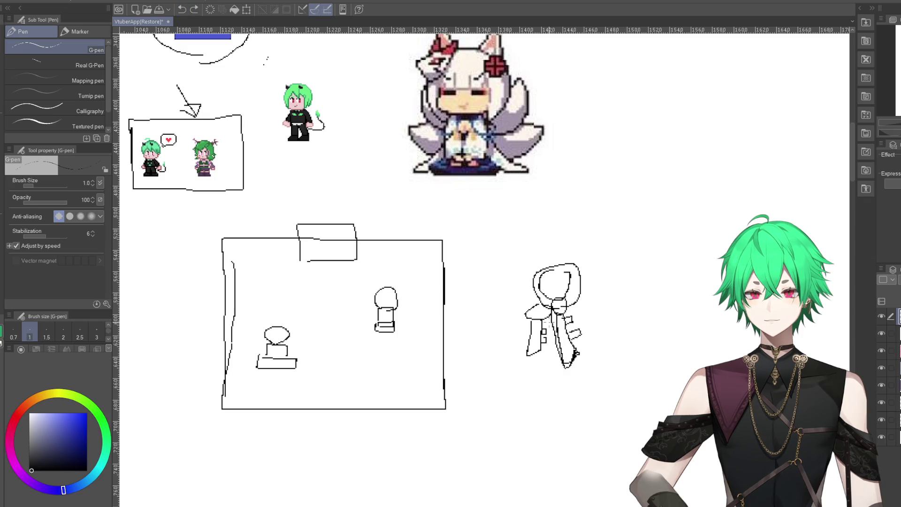
pyautogui.scroll(2, 276, 273)
pyautogui.scroll(1, 276, 273)
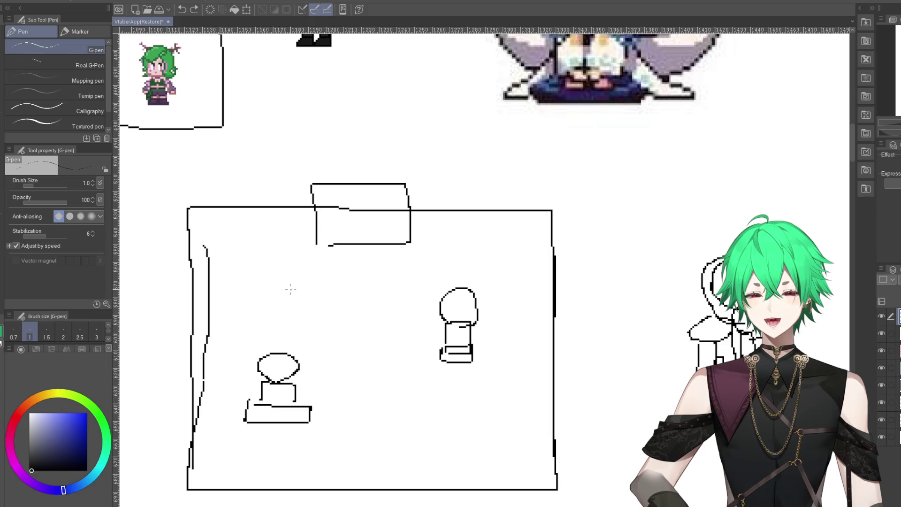
pyautogui.scroll(-2, 290, 291)
pyautogui.scroll(-1, 289, 291)
pyautogui.scroll(-1, 320, 257)
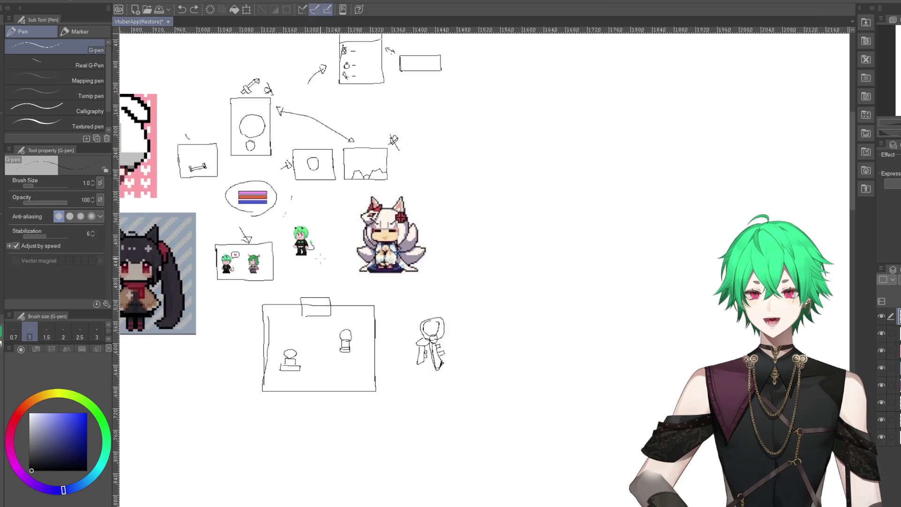
pyautogui.scroll(1, 320, 314)
pyautogui.scroll(1, 320, 314)
pyautogui.scroll(2, 319, 314)
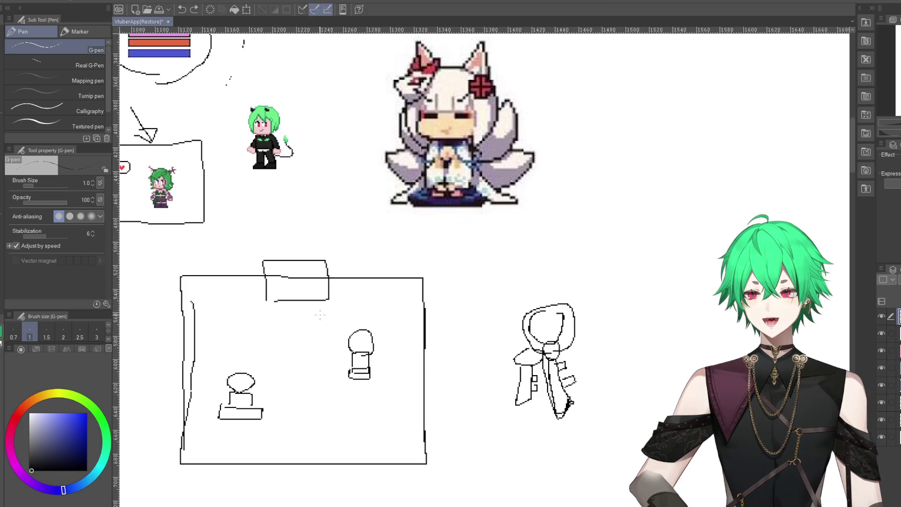
pyautogui.scroll(-2, 455, 348)
pyautogui.scroll(1, 458, 350)
pyautogui.scroll(1, 474, 348)
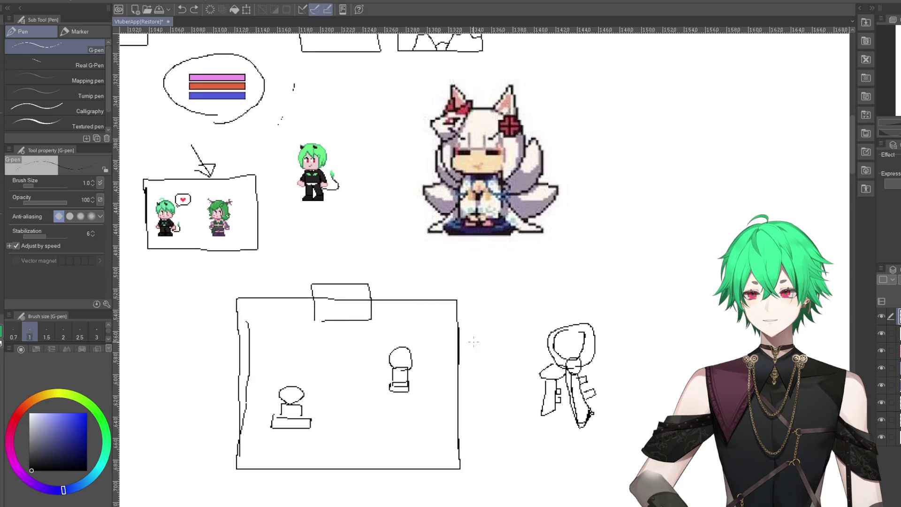
pyautogui.scroll(-2, 598, 388)
pyautogui.scroll(-2, 597, 388)
pyautogui.scroll(2, 528, 199)
pyautogui.scroll(1, 528, 199)
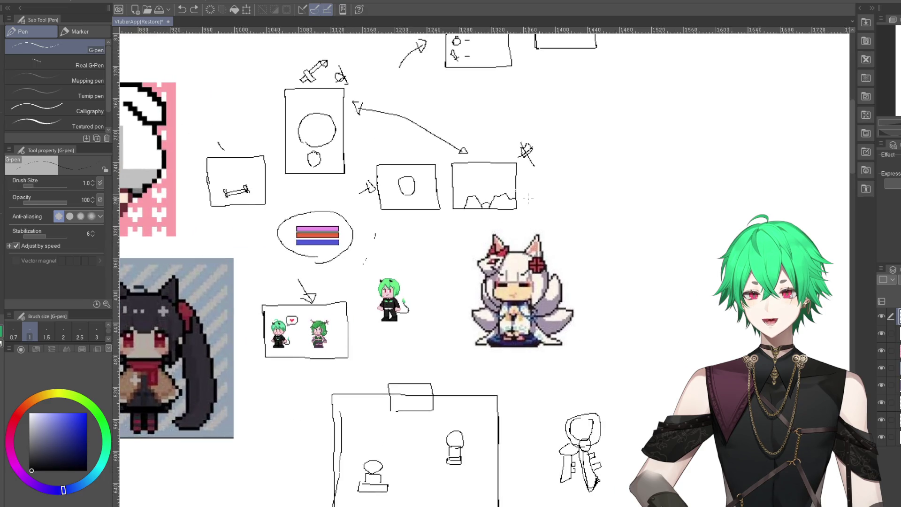
pyautogui.scroll(-2, 386, 238)
pyautogui.scroll(1, 403, 272)
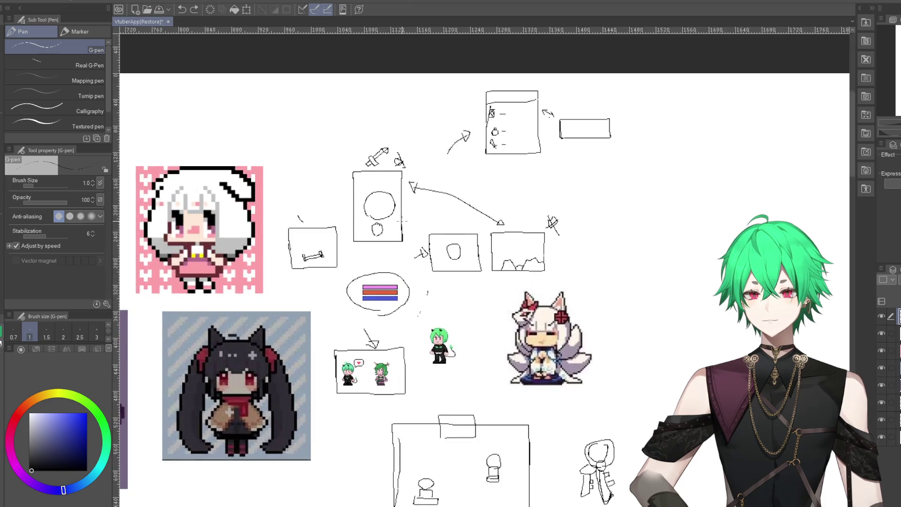
pyautogui.scroll(2, 413, 288)
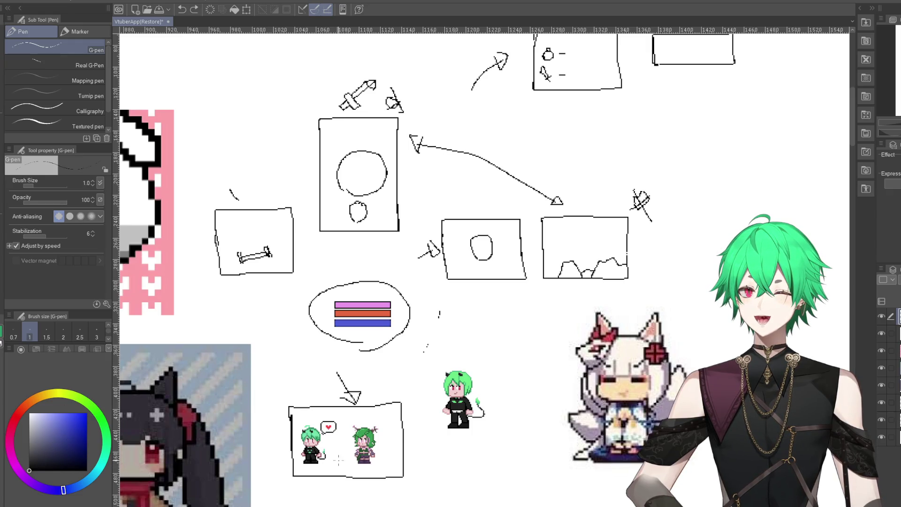
# - Zoom in on the heart speech bubble, touch up its outline and fill in the tail pixels
pyautogui.scroll(1, 345, 462)
pyautogui.scroll(2, 347, 465)
pyautogui.scroll(2, 350, 467)
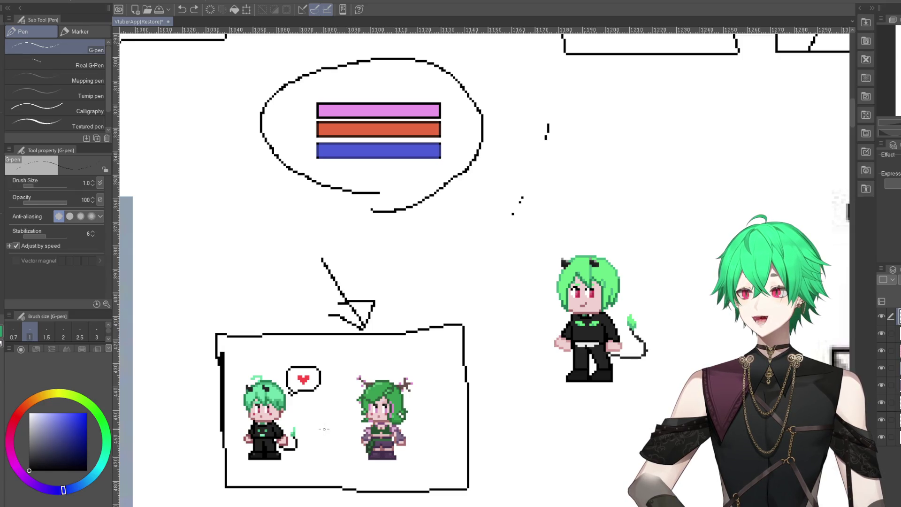
pyautogui.scroll(1, 301, 423)
pyautogui.scroll(1, 296, 420)
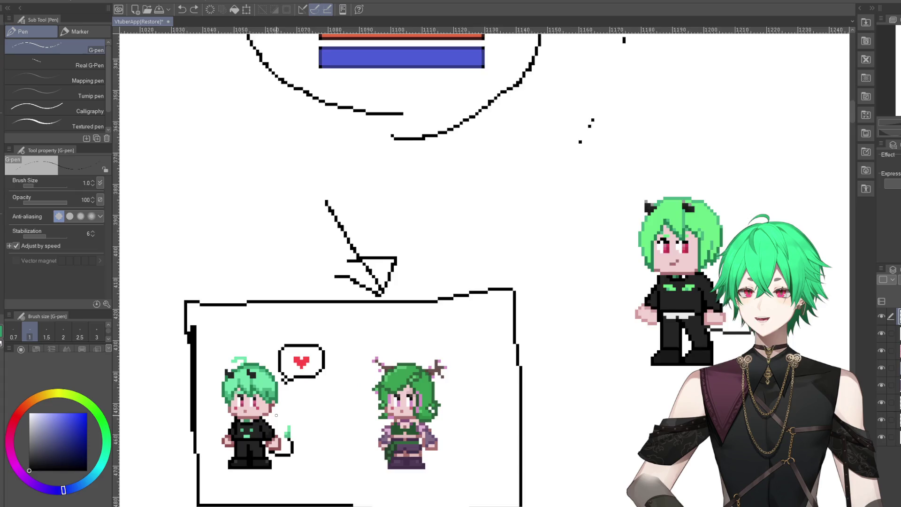
pyautogui.scroll(1, 281, 409)
pyautogui.scroll(1, 281, 394)
pyautogui.scroll(1, 331, 372)
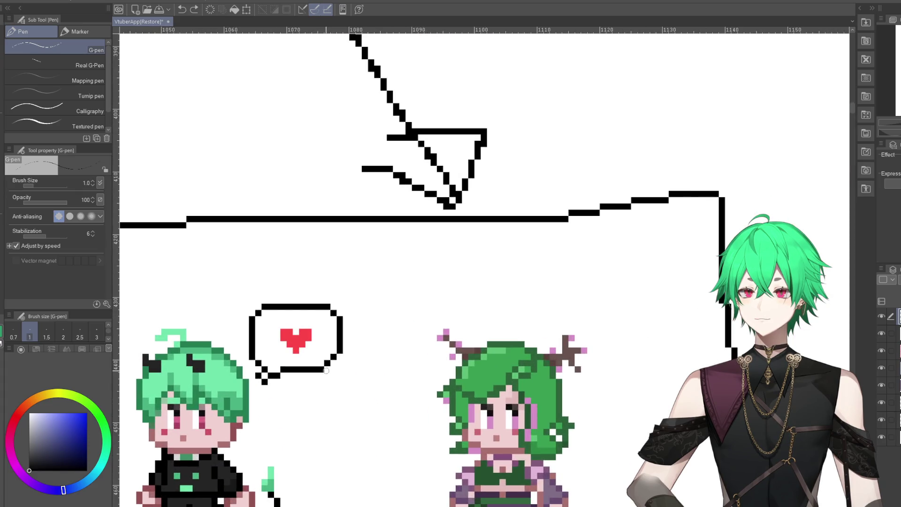
pyautogui.click(326, 371)
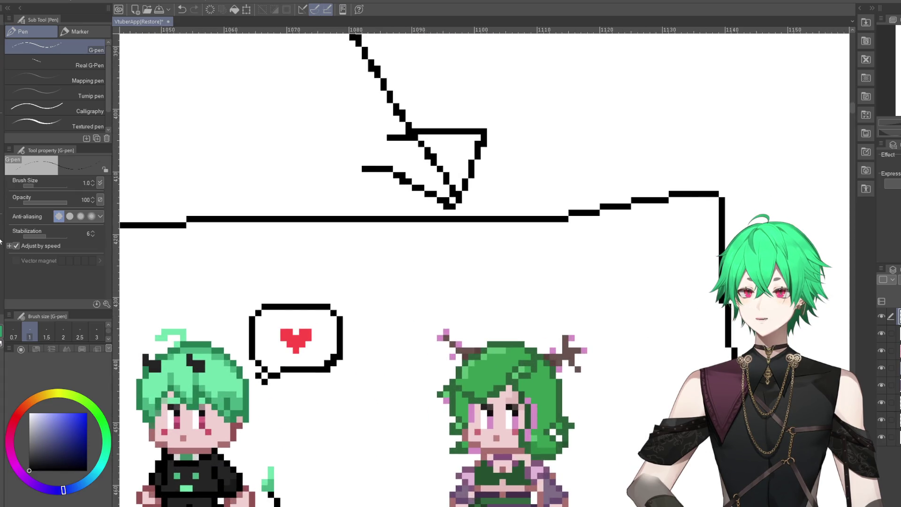
pyautogui.press('e')
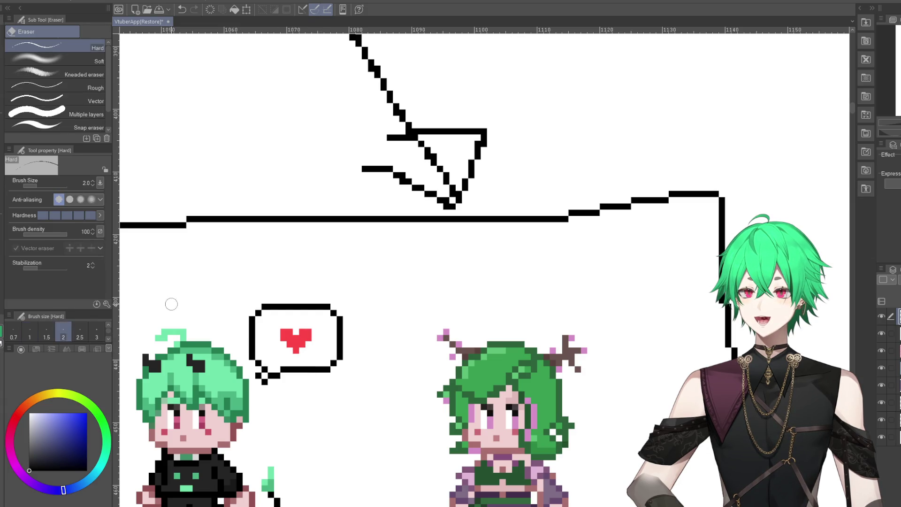
pyautogui.press('p')
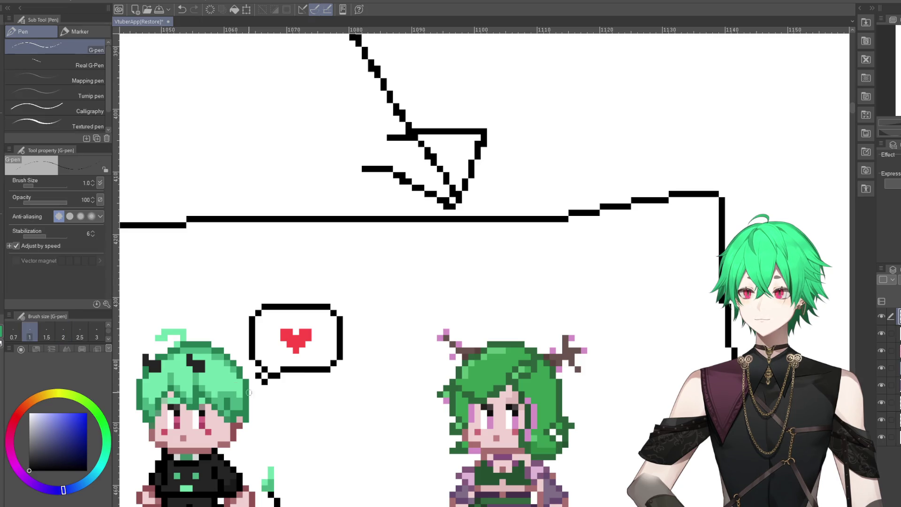
pyautogui.moveTo(281, 376); pyautogui.dragTo(271, 370)
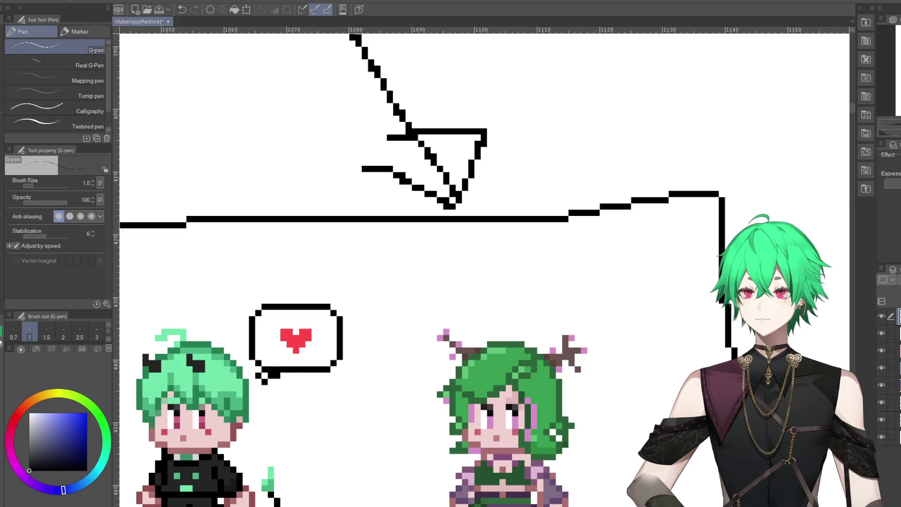
# - Erase and redraw the tail as a thin pointer toward the green-haired sprite, then zoom out
pyautogui.press('e')
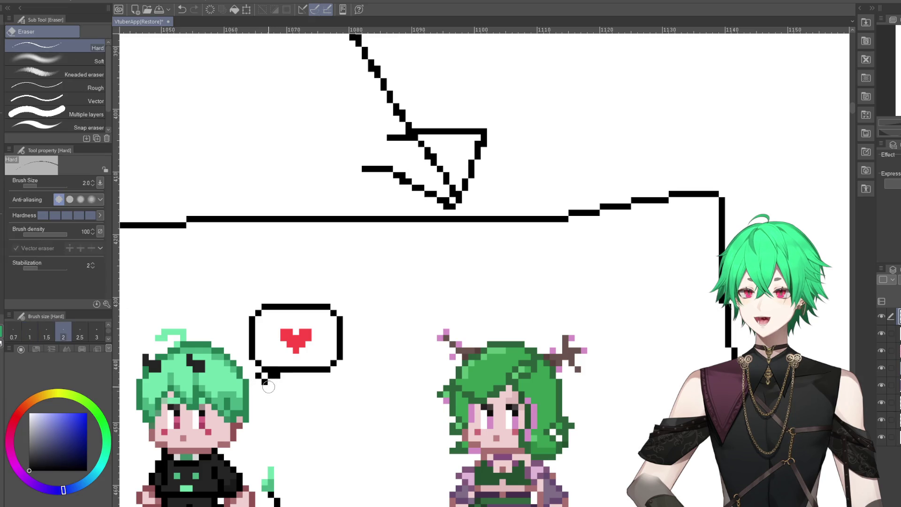
pyautogui.moveTo(264, 383)
pyautogui.mouseDown()
pyautogui.moveTo(281, 382)
pyautogui.moveTo(257, 379)
pyautogui.mouseUp()
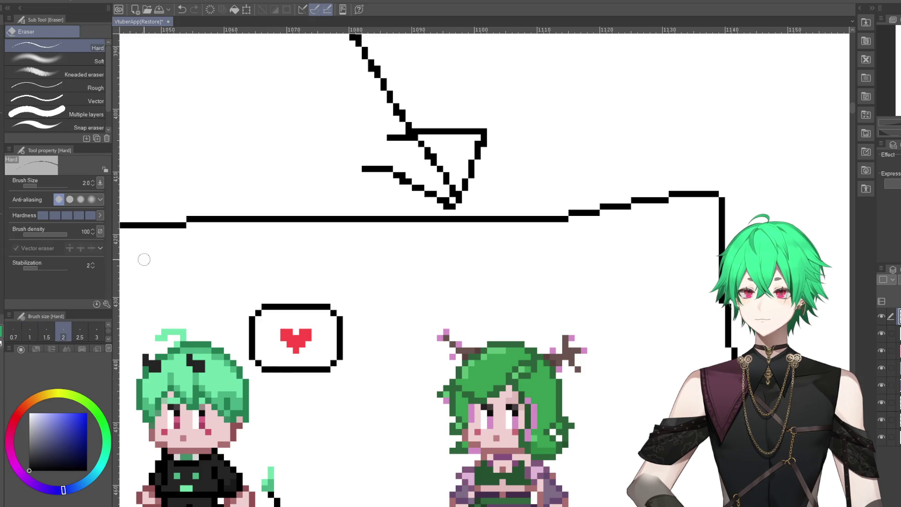
pyautogui.press('p')
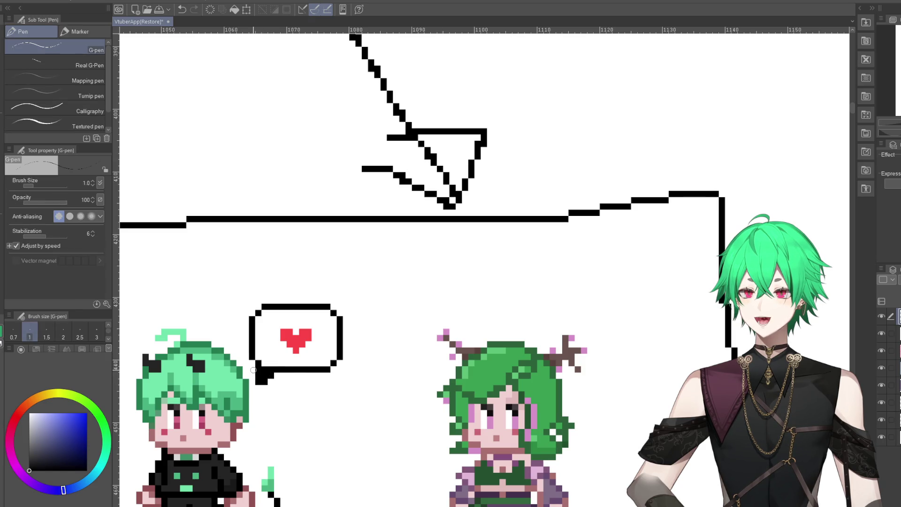
pyautogui.moveTo(253, 370); pyautogui.dragTo(259, 386)
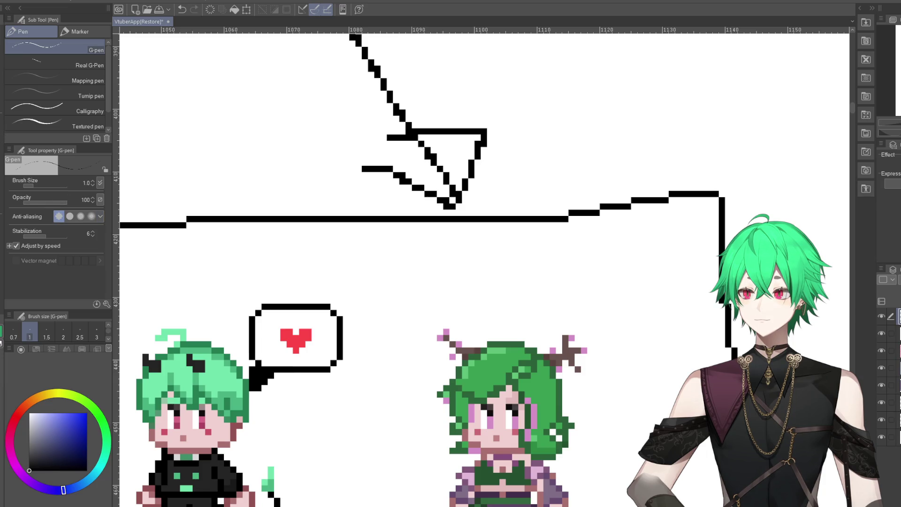
pyautogui.press('e')
pyautogui.moveTo(251, 374); pyautogui.dragTo(260, 389)
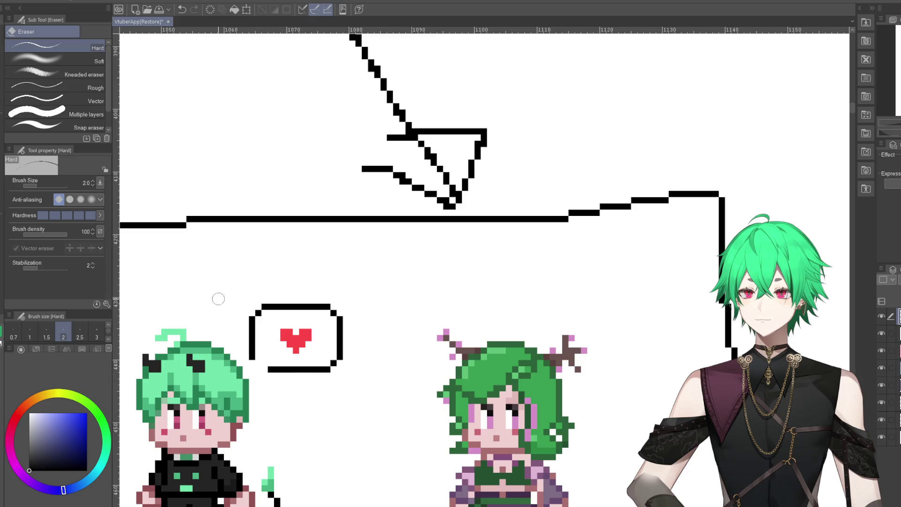
pyautogui.press('p')
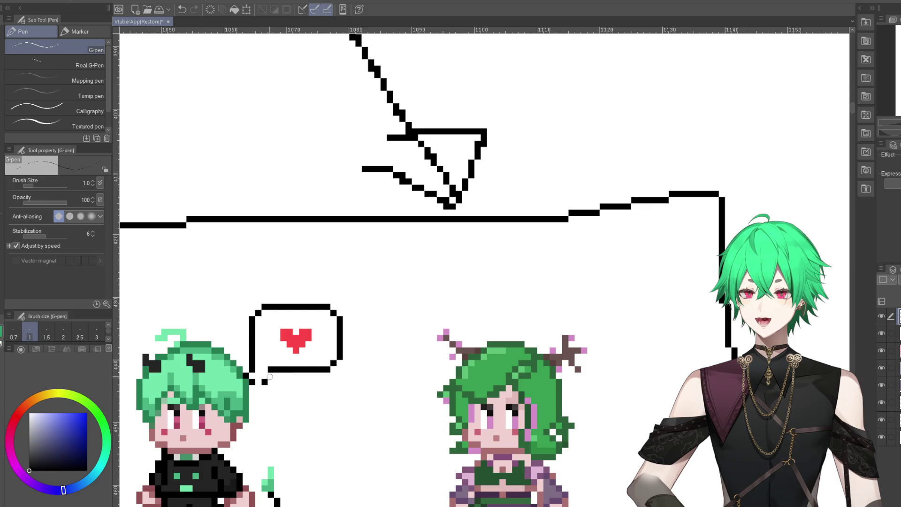
pyautogui.scroll(-2, 289, 318)
pyautogui.scroll(-5, 328, 343)
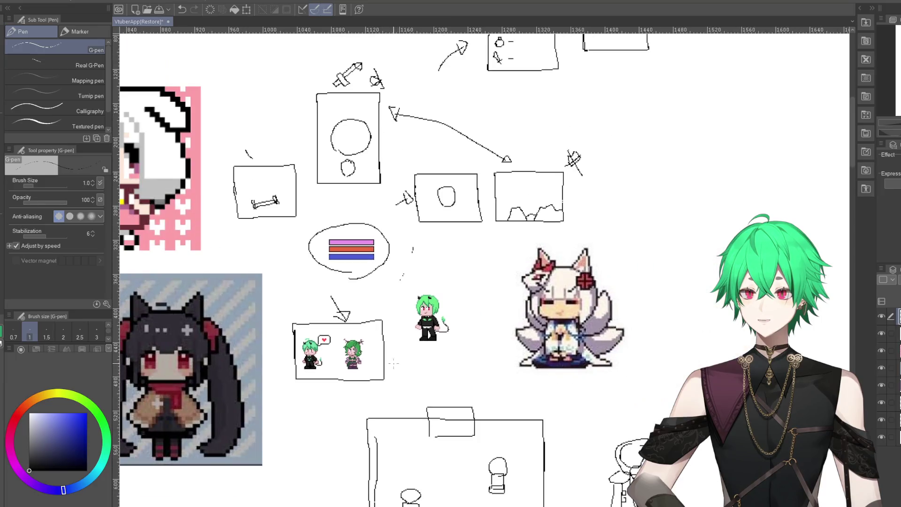
pyautogui.scroll(-1, 379, 427)
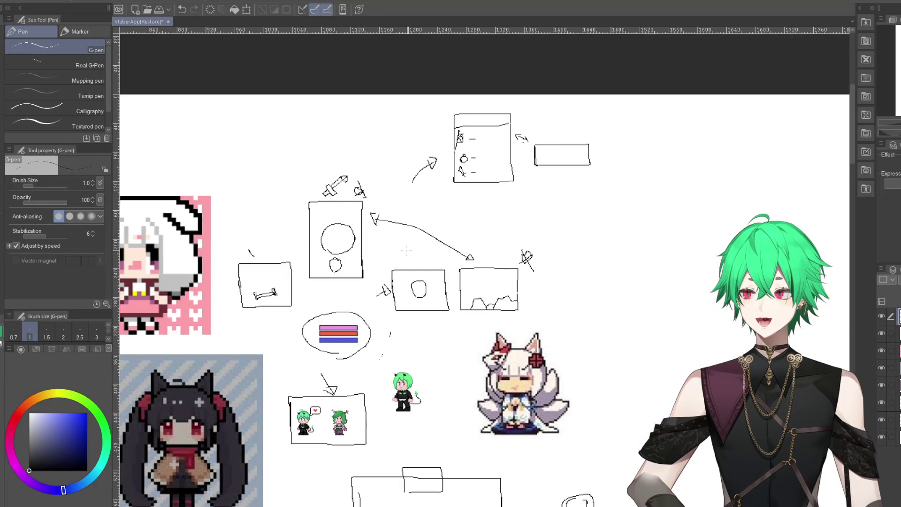
pyautogui.scroll(3, 406, 250)
pyautogui.scroll(-2, 536, 194)
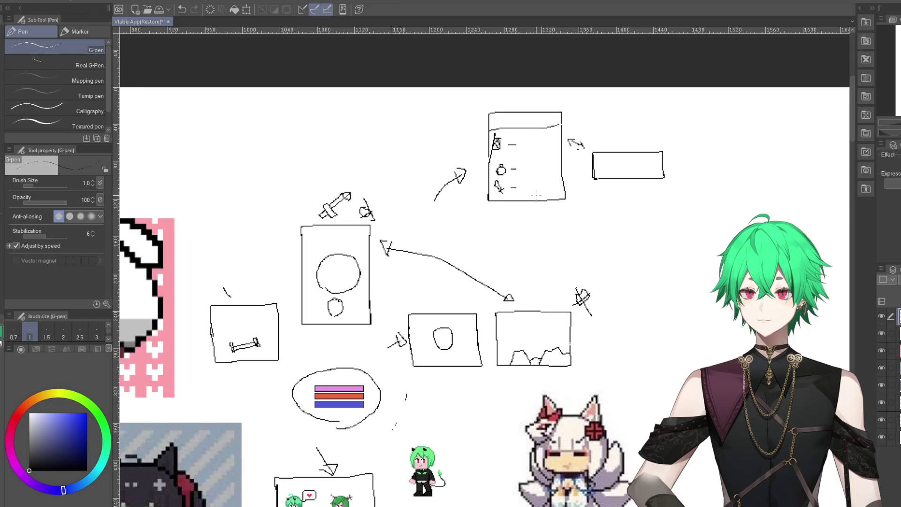
pyautogui.scroll(1, 537, 194)
pyautogui.scroll(2, 516, 202)
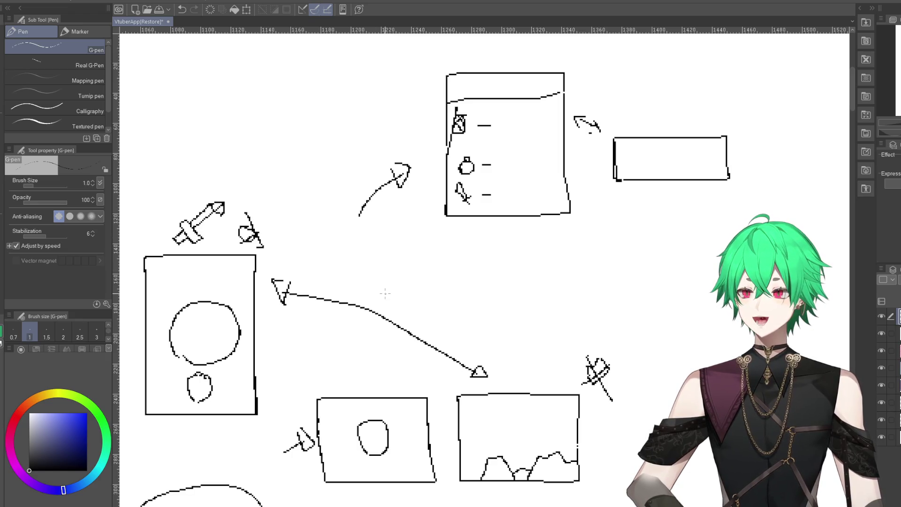
pyautogui.scroll(-2, 387, 294)
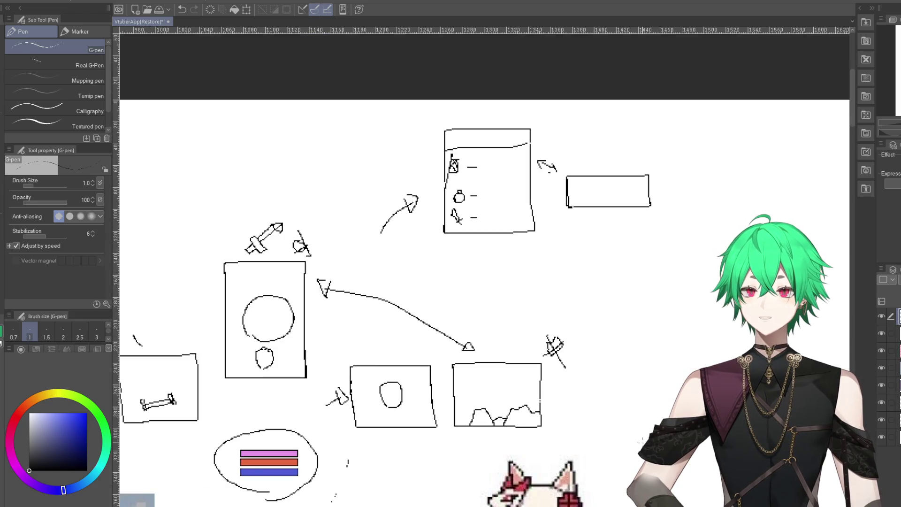
pyautogui.scroll(-1, 481, 359)
pyautogui.scroll(-2, 327, 398)
pyautogui.scroll(-1, 327, 397)
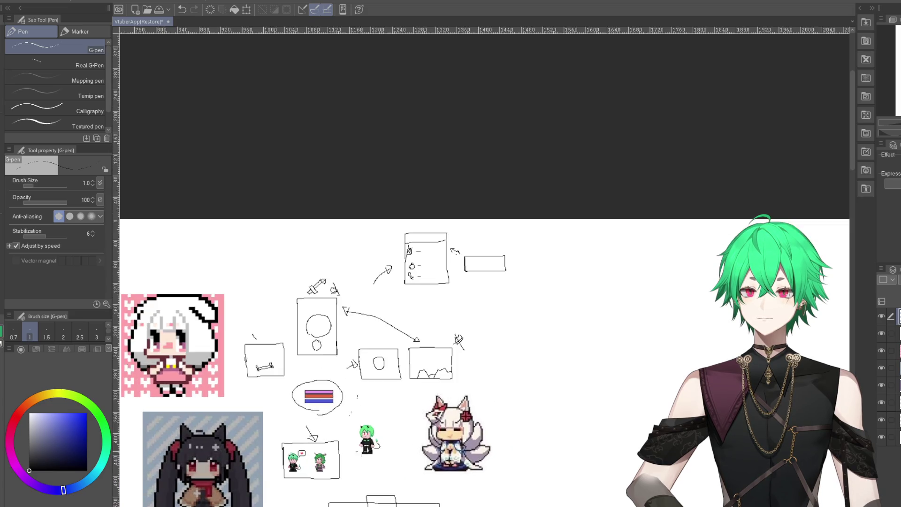
pyautogui.scroll(-1, 327, 397)
pyautogui.scroll(-1, 327, 397)
pyautogui.scroll(1, 385, 464)
pyautogui.scroll(1, 385, 464)
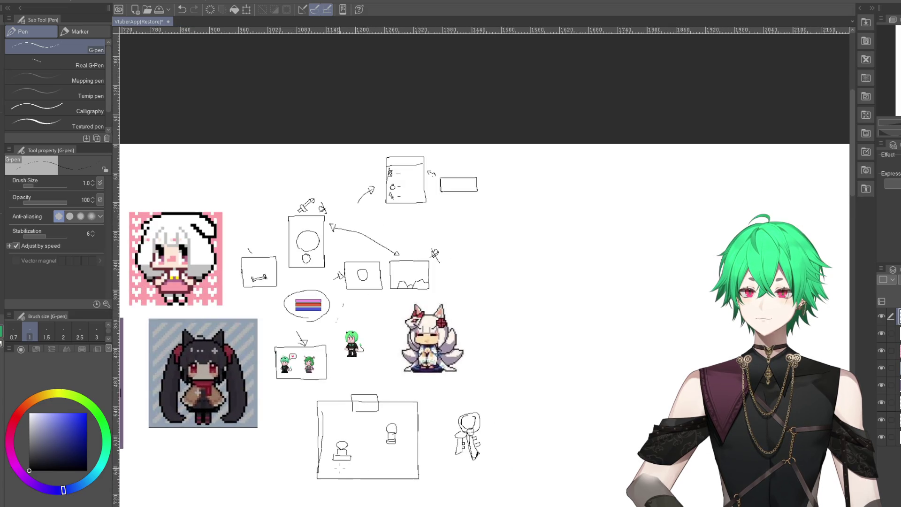
pyautogui.scroll(1, 385, 465)
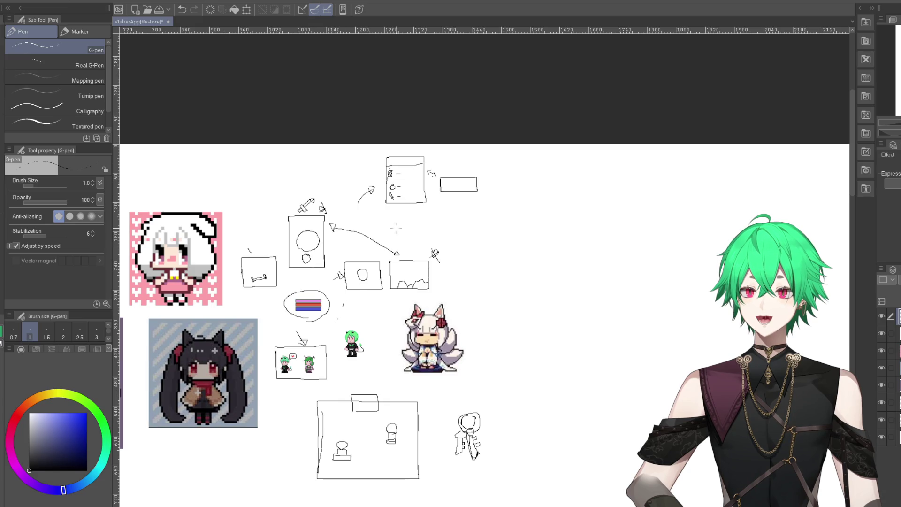
pyautogui.scroll(1, 311, 446)
pyautogui.scroll(1, 311, 446)
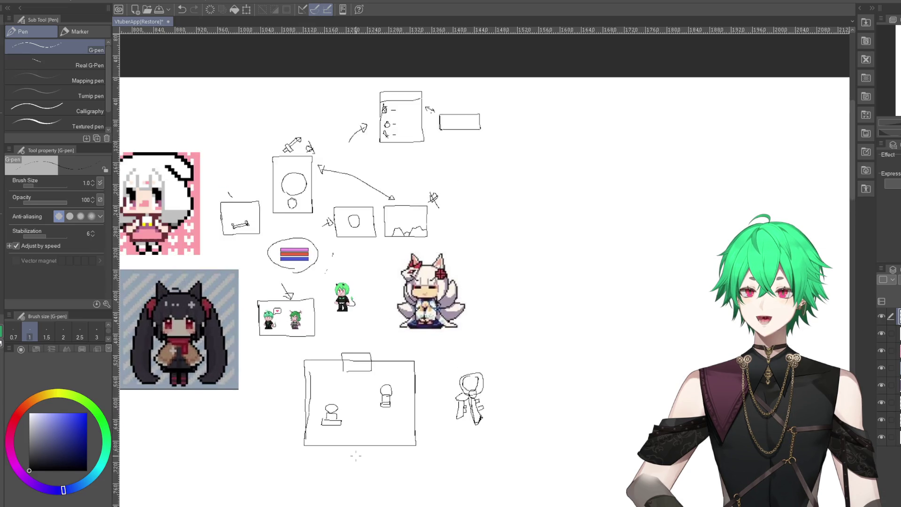
pyautogui.scroll(1, 311, 446)
pyautogui.scroll(1, 311, 446)
pyautogui.scroll(1, 331, 422)
pyautogui.scroll(1, 351, 402)
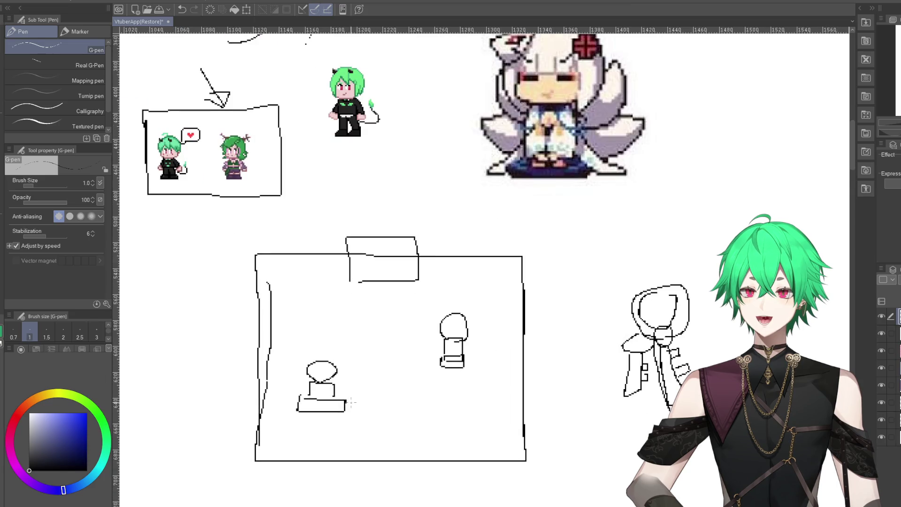
pyautogui.scroll(1, 356, 398)
pyautogui.scroll(1, 376, 385)
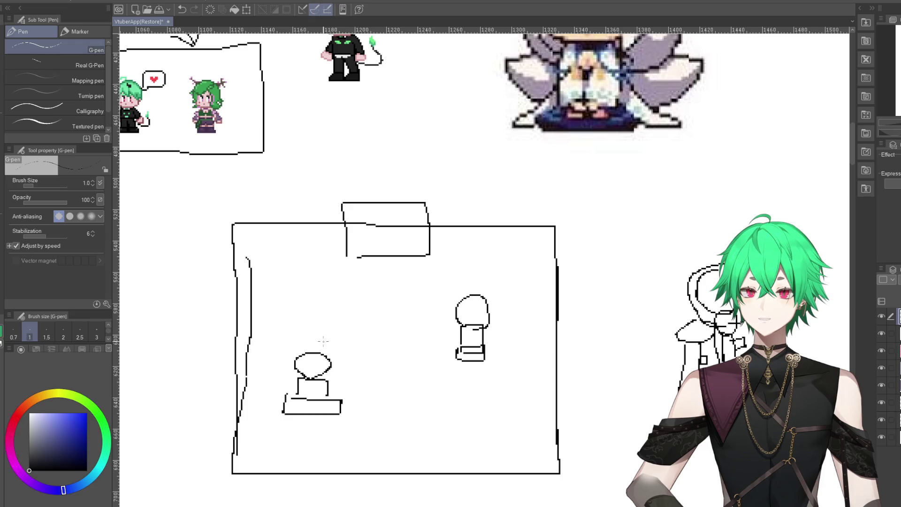
pyautogui.scroll(-2, 323, 341)
pyautogui.scroll(-2, 329, 349)
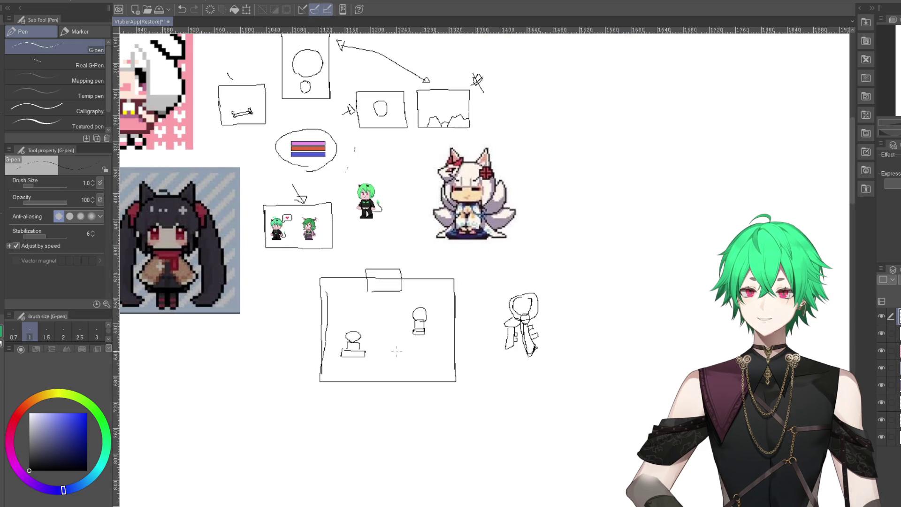
pyautogui.scroll(1, 336, 359)
# - Sketch a freehand box below the stage, then undo it as too wobbly
pyautogui.scroll(1, 340, 367)
pyautogui.moveTo(338, 353); pyautogui.dragTo(337, 397)
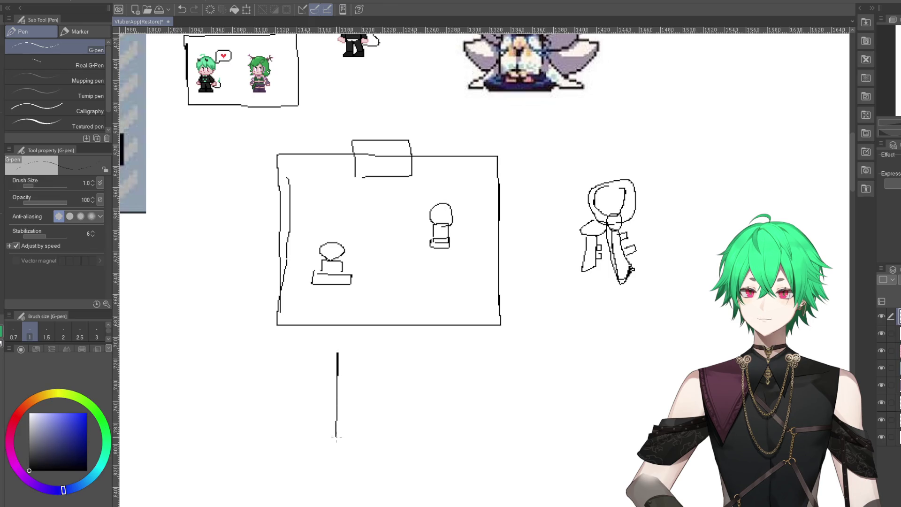
pyautogui.moveTo(432, 447); pyautogui.dragTo(333, 408)
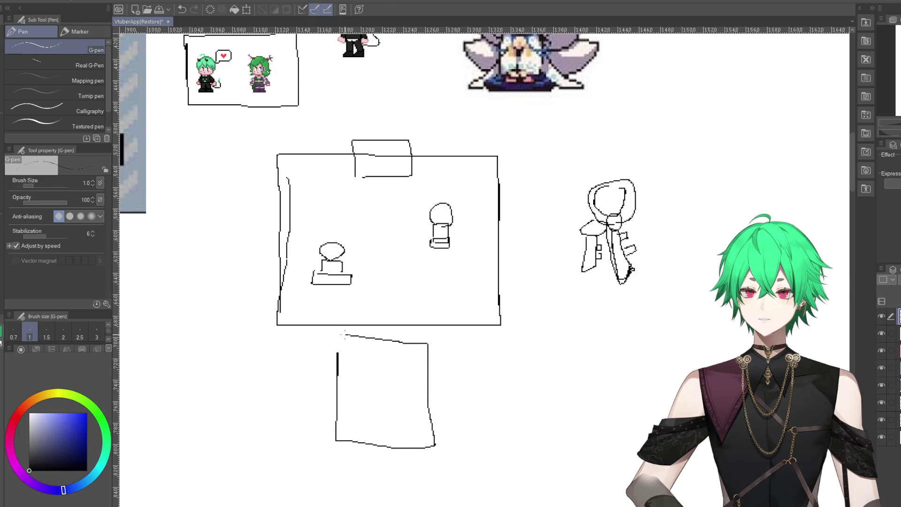
pyautogui.scroll(1, 380, 399)
pyautogui.scroll(2, 377, 410)
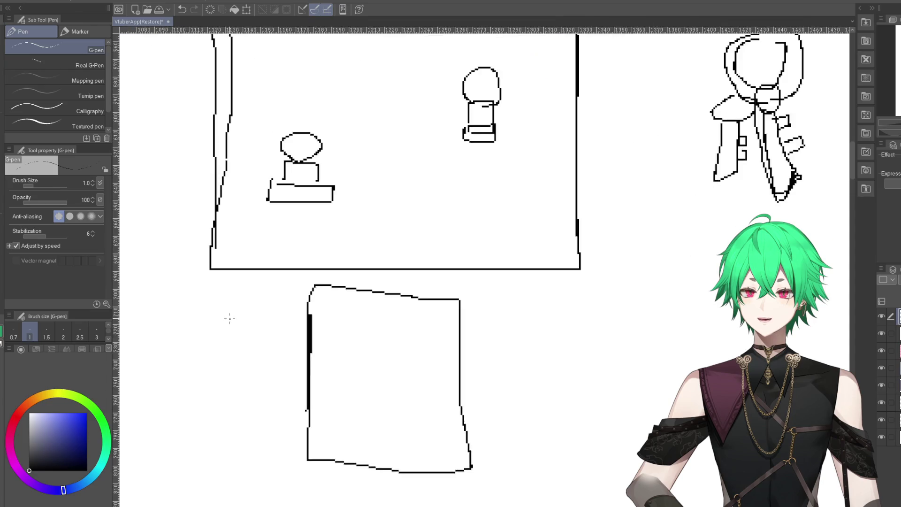
pyautogui.scroll(1, 229, 316)
pyautogui.click(181, 10)
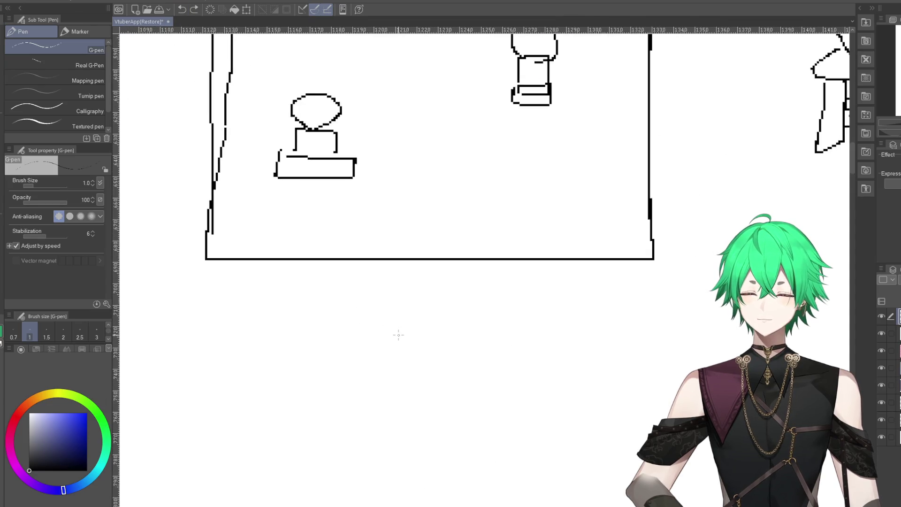
# - Draw a straight-edged square box below the tabbed screen
pyautogui.moveTo(398, 334); pyautogui.dragTo(515, 330)
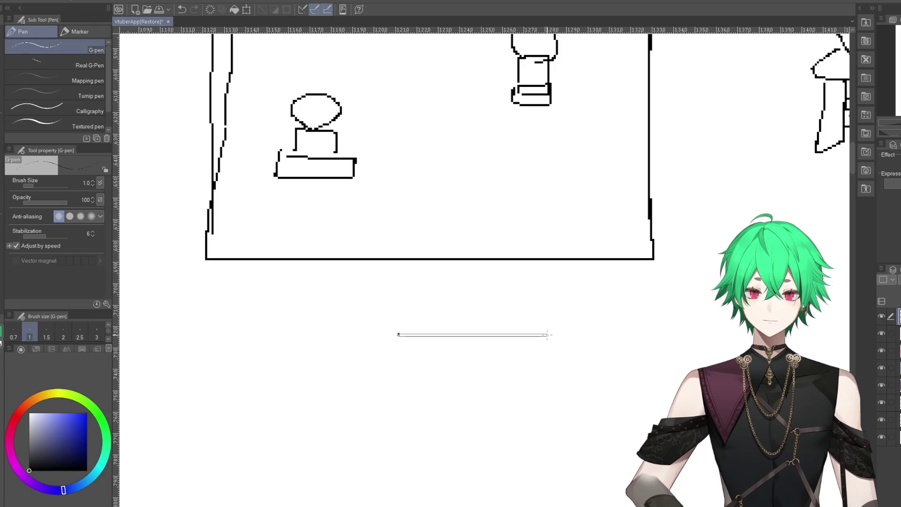
pyautogui.keyDown('shift'); pyautogui.click(547, 334); pyautogui.keyUp('shift')
pyautogui.keyDown('shift'); pyautogui.click(551, 498); pyautogui.keyUp('shift')
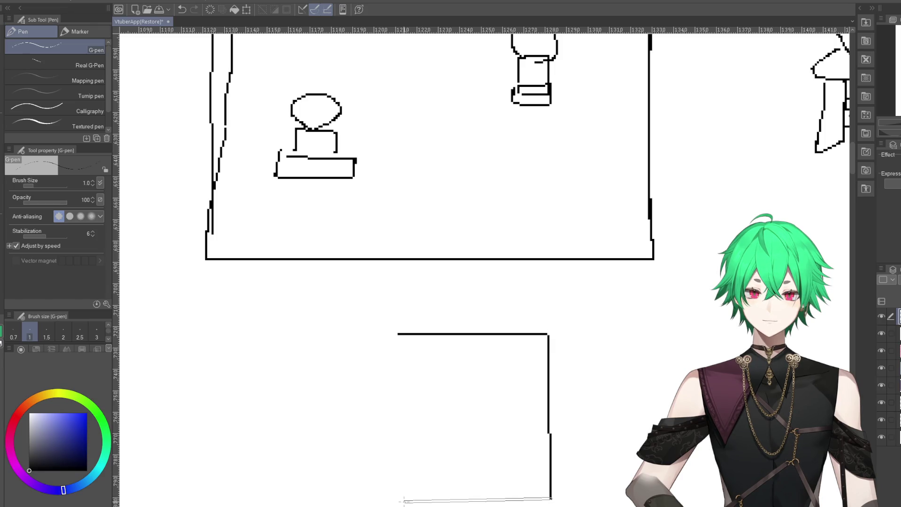
pyautogui.keyDown('shift'); pyautogui.click(395, 498); pyautogui.keyUp('shift')
pyautogui.keyDown('shift'); pyautogui.click(396, 334); pyautogui.keyUp('shift')
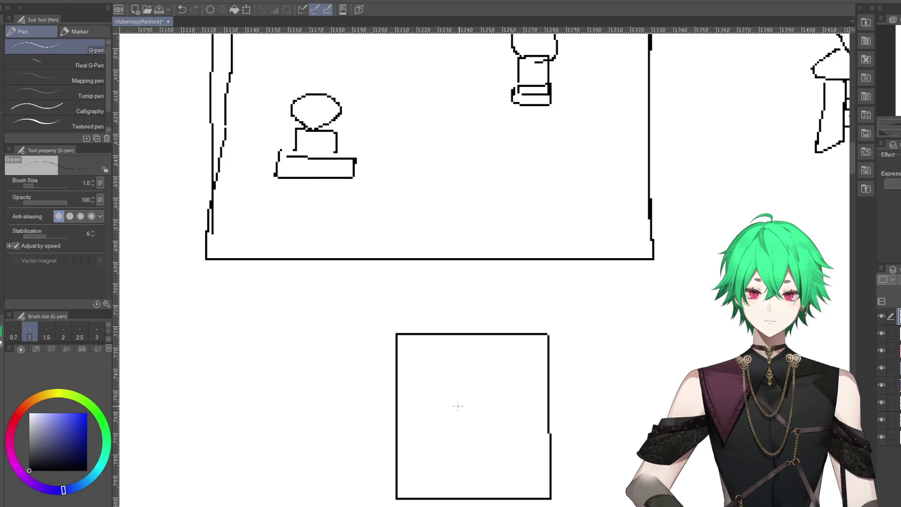
# - Draw an oval head on a body inside the box and a small arrow in its upper right
pyautogui.moveTo(468, 407); pyautogui.dragTo(456, 397)
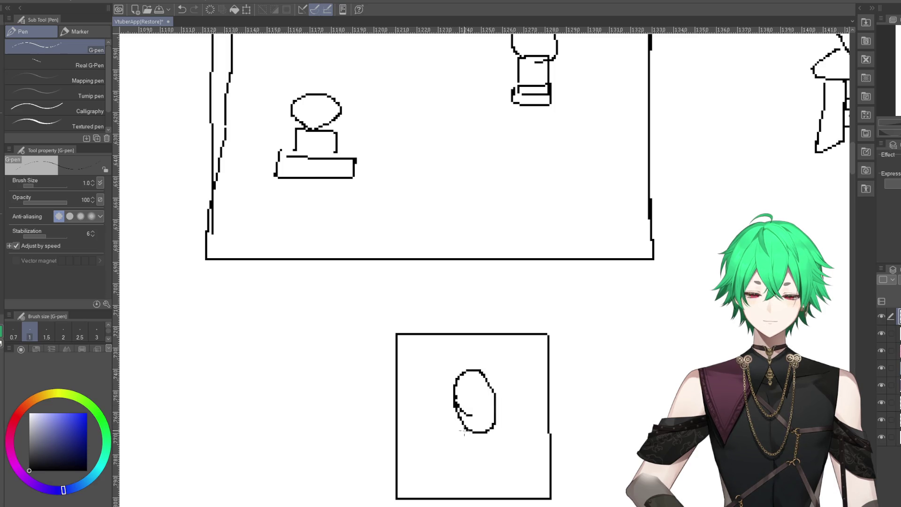
pyautogui.moveTo(464, 431); pyautogui.dragTo(480, 442)
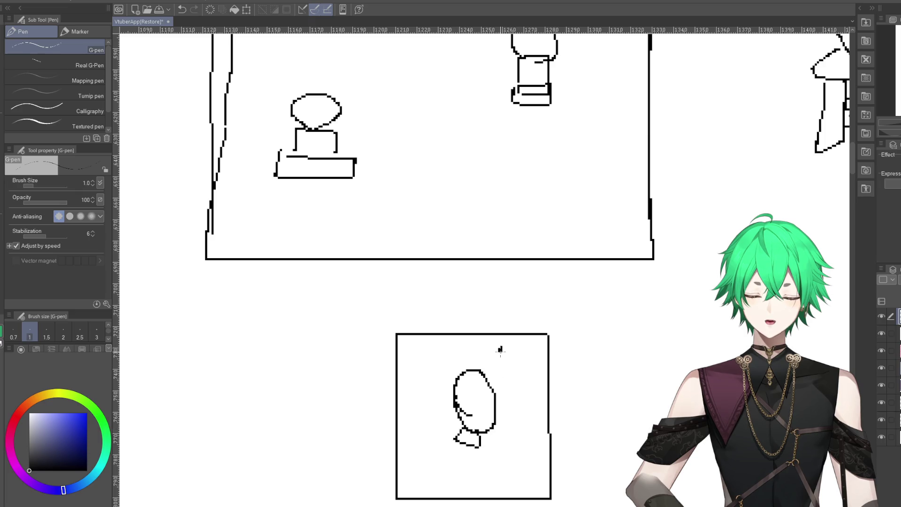
pyautogui.moveTo(533, 355); pyautogui.dragTo(525, 344)
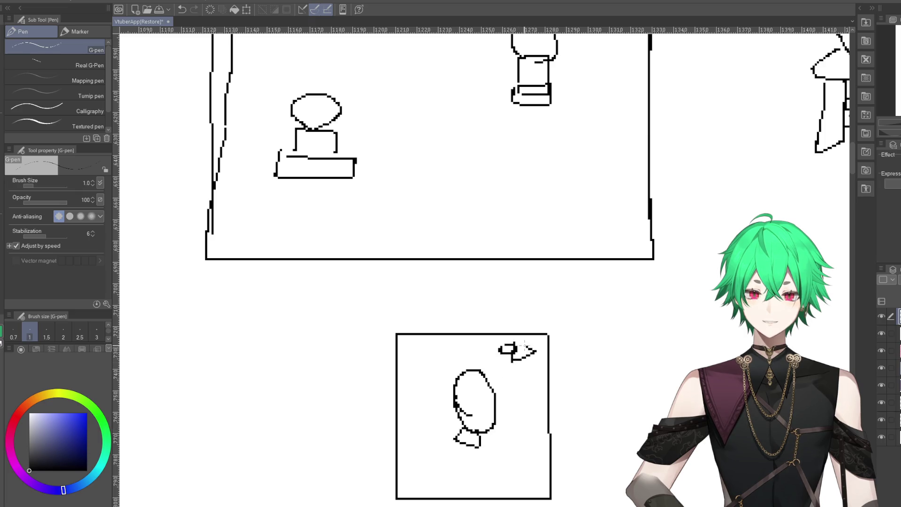
# - Erase the base lines under the oval figure with the Hard eraser, then return to the G-pen
pyautogui.scroll(-1, 337, 368)
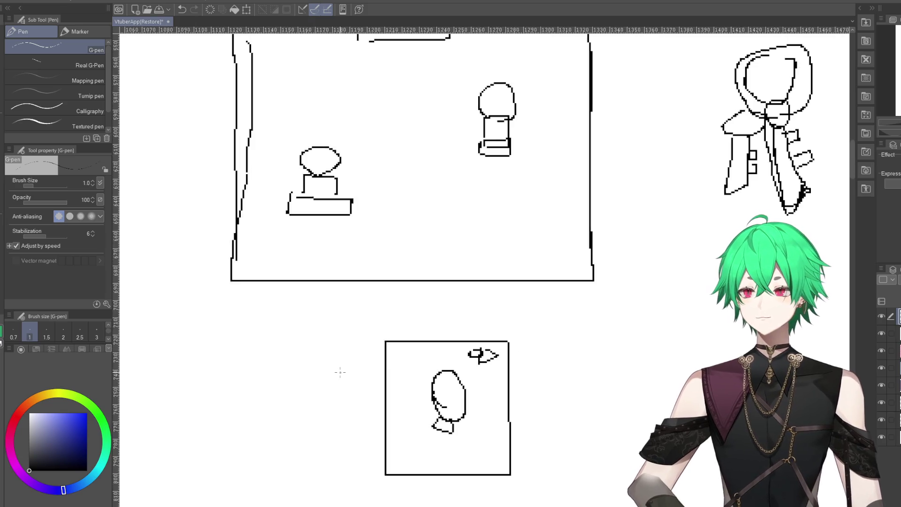
pyautogui.scroll(-1, 333, 373)
pyautogui.scroll(-1, 331, 376)
pyautogui.scroll(-1, 331, 374)
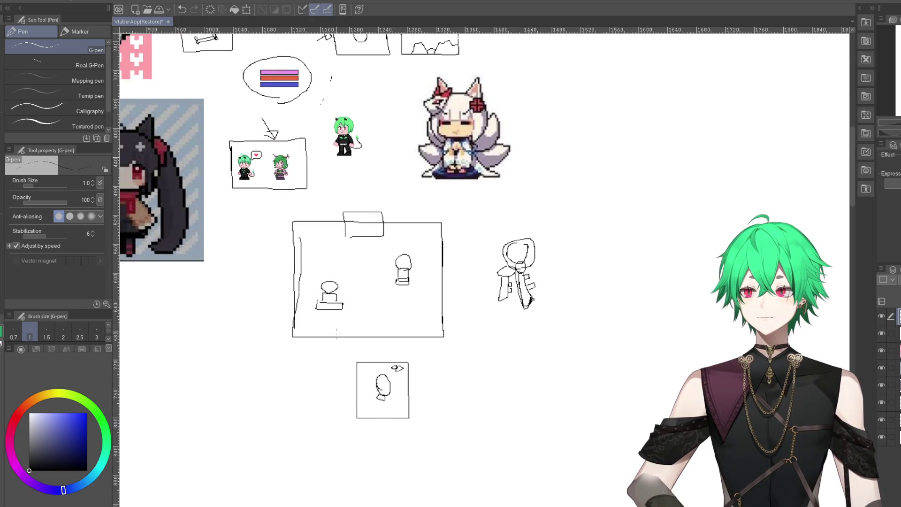
pyautogui.scroll(1, 336, 333)
pyautogui.scroll(1, 406, 446)
pyautogui.scroll(1, 397, 390)
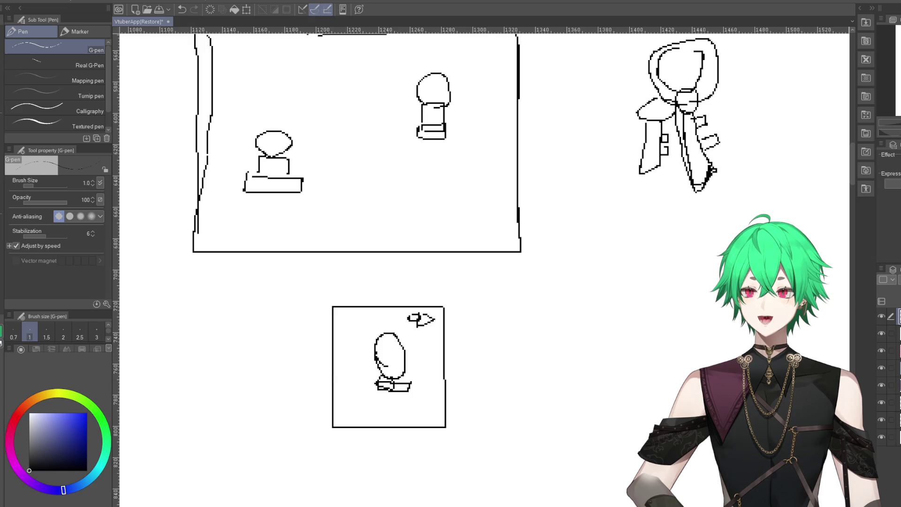
pyautogui.press('e')
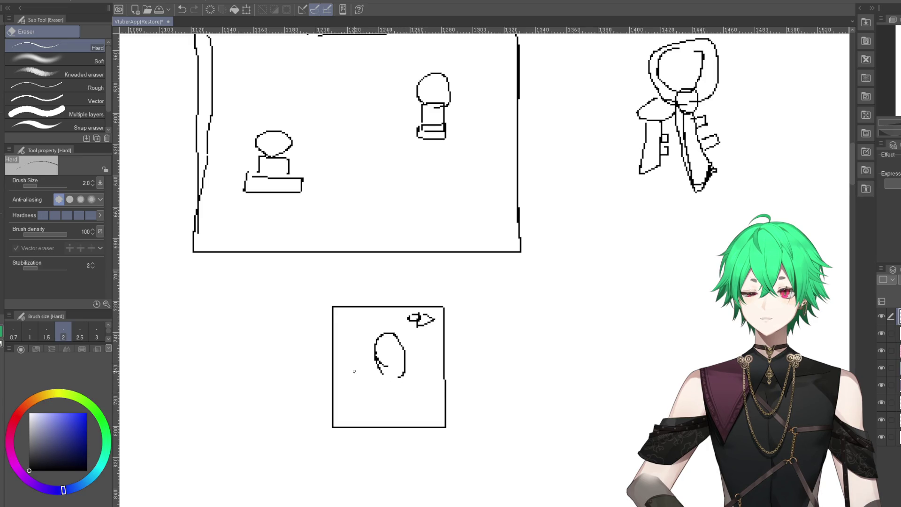
pyautogui.scroll(-5, 354, 372)
pyautogui.scroll(5, 361, 233)
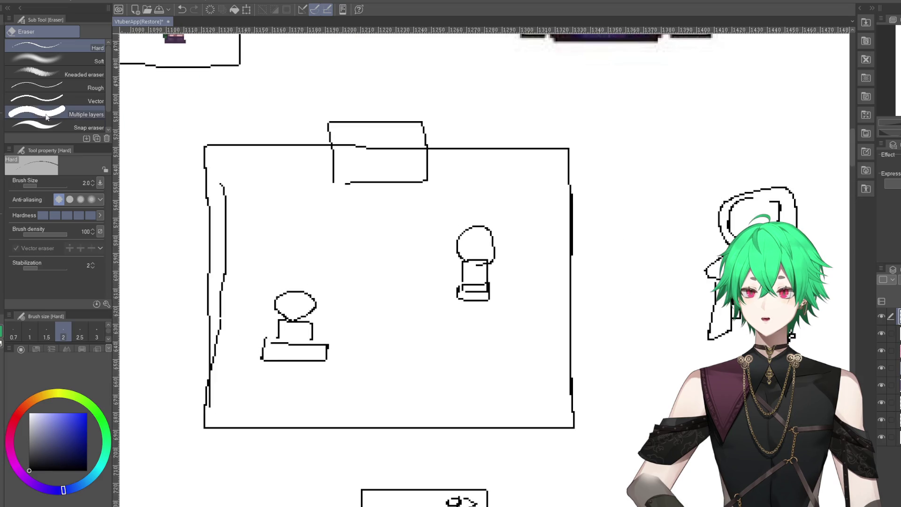
pyautogui.press('p')
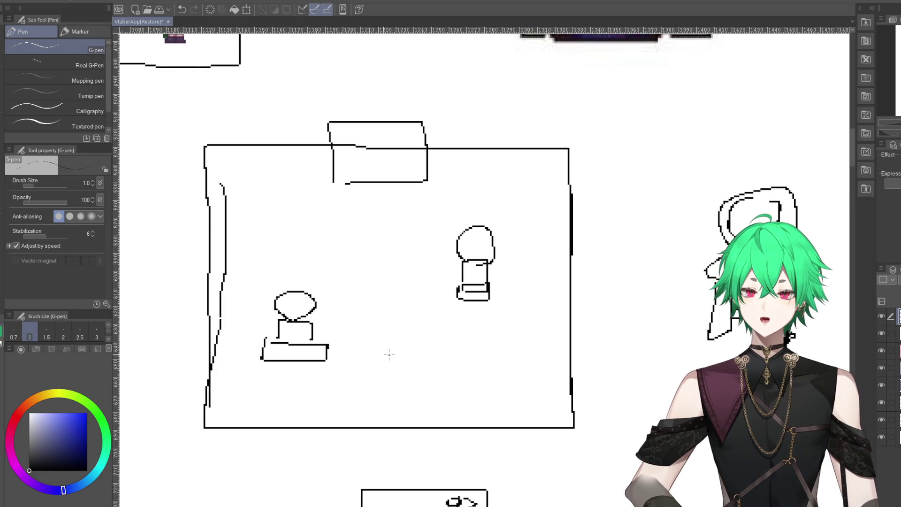
pyautogui.scroll(-3, 439, 273)
pyautogui.scroll(-2, 439, 273)
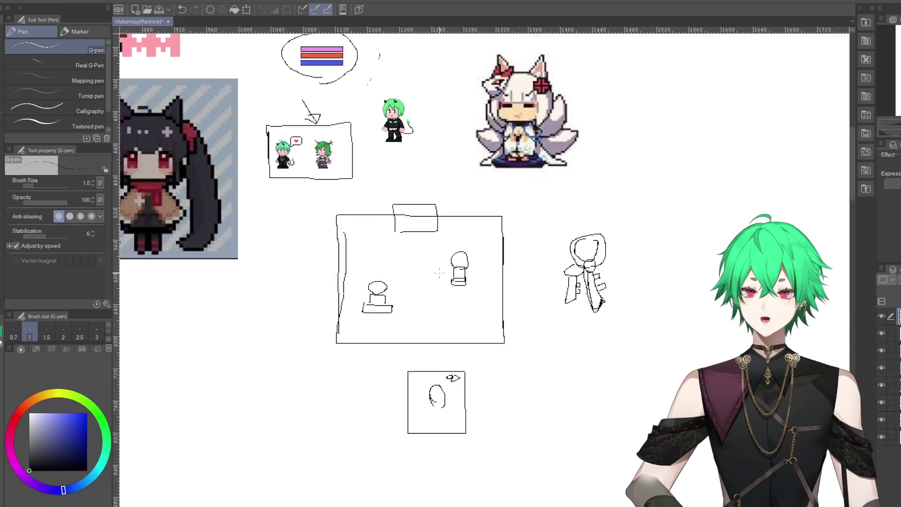
pyautogui.scroll(-1, 439, 273)
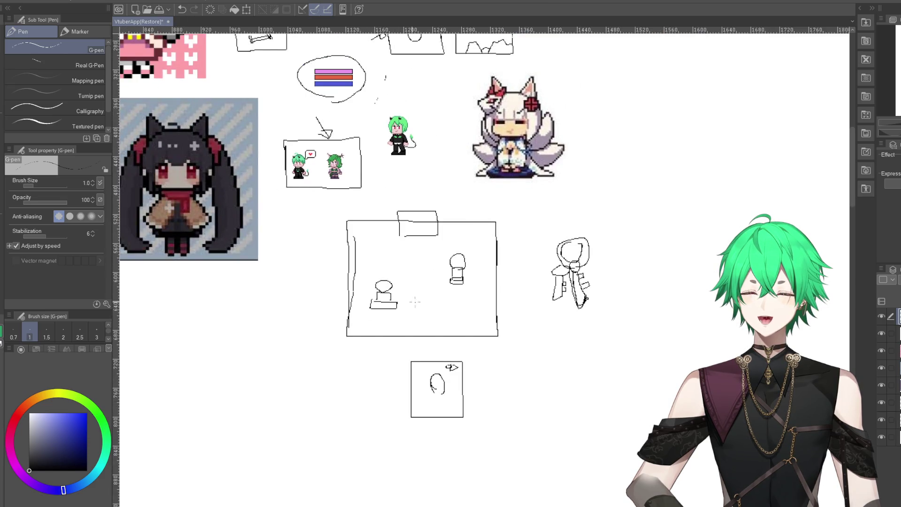
pyautogui.scroll(3, 328, 178)
pyautogui.scroll(1, 328, 174)
pyautogui.scroll(1, 329, 173)
pyautogui.scroll(1, 326, 173)
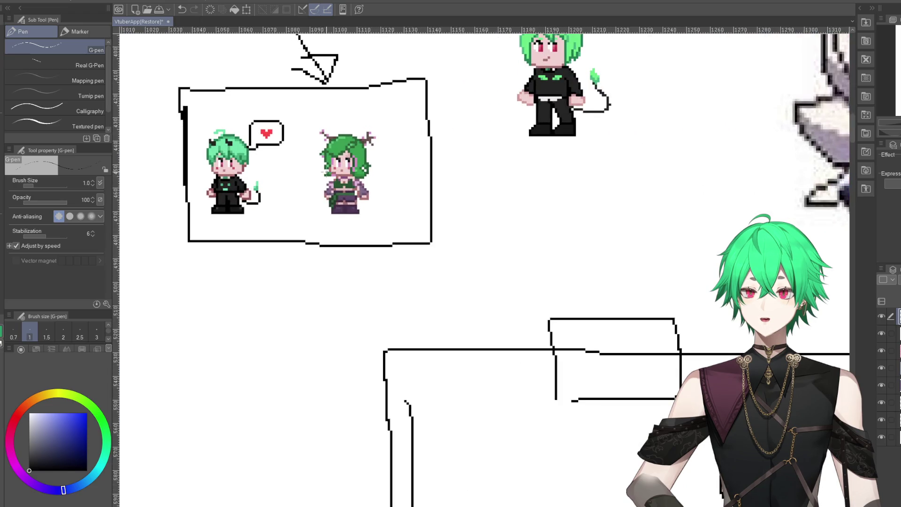
pyautogui.scroll(-2, 326, 174)
pyautogui.scroll(-2, 399, 282)
pyautogui.scroll(-2, 440, 339)
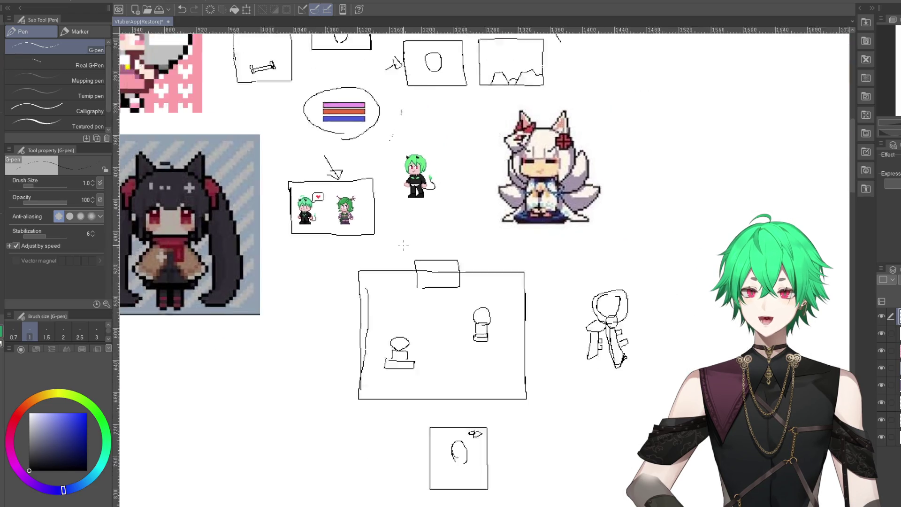
pyautogui.scroll(-1, 440, 339)
pyautogui.scroll(2, 432, 329)
pyautogui.scroll(1, 424, 317)
pyautogui.scroll(2, 424, 313)
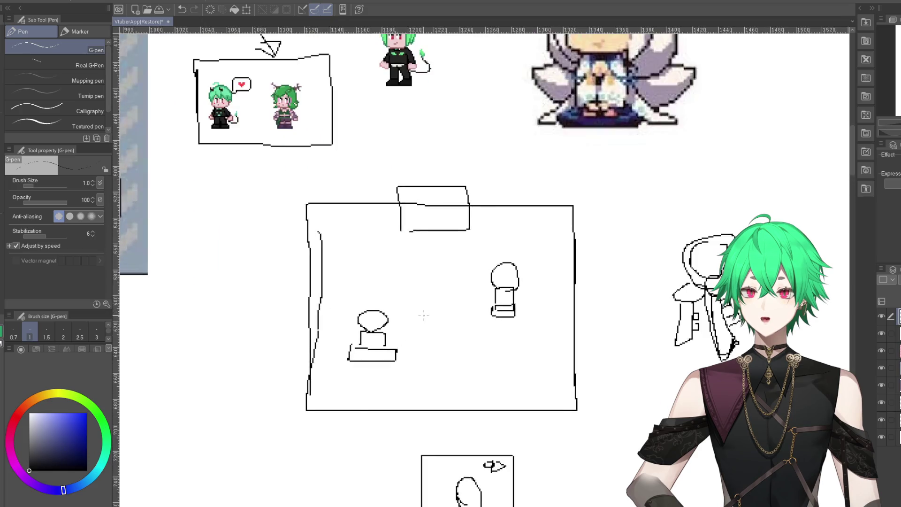
pyautogui.scroll(1, 423, 312)
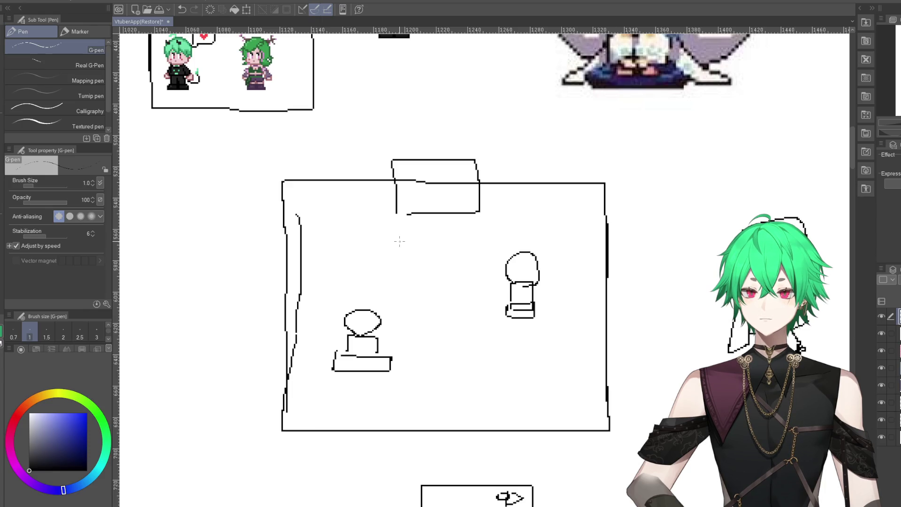
pyautogui.scroll(-3, 399, 242)
pyautogui.scroll(-1, 404, 254)
pyautogui.scroll(2, 432, 422)
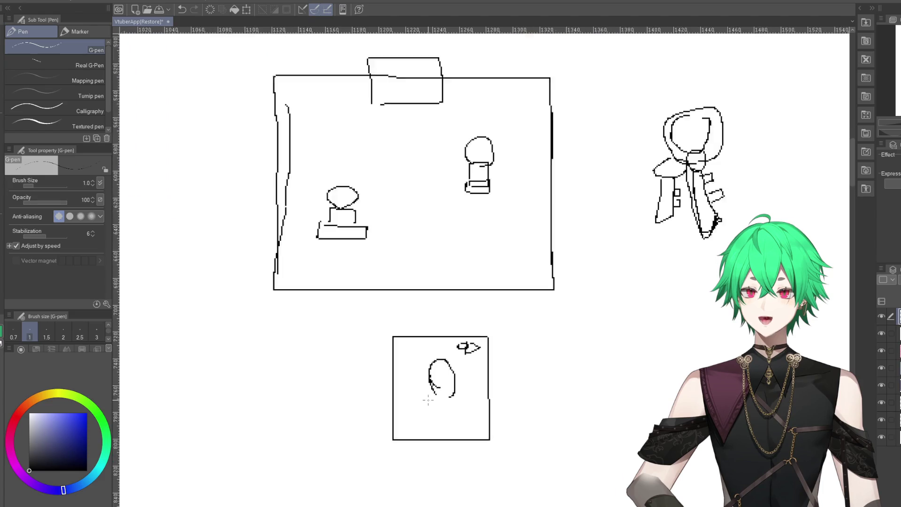
pyautogui.scroll(2, 427, 397)
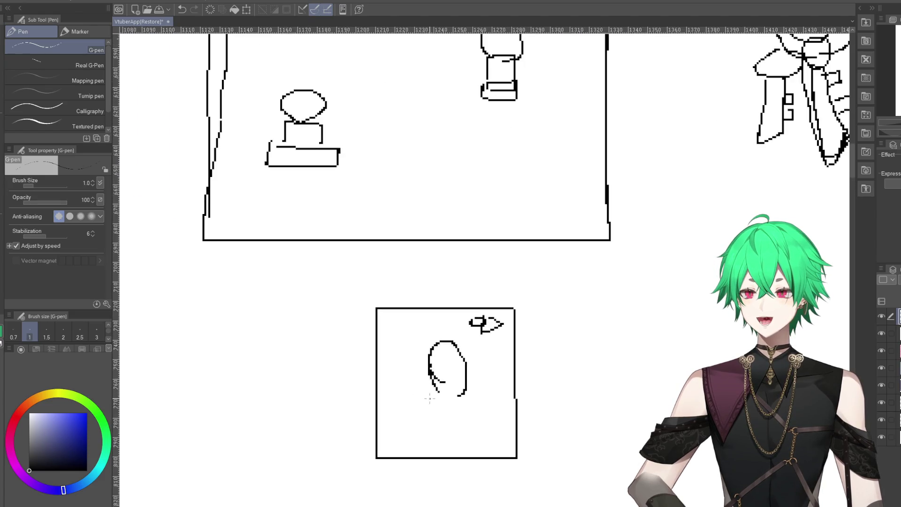
pyautogui.scroll(-1, 429, 399)
pyautogui.scroll(-2, 429, 394)
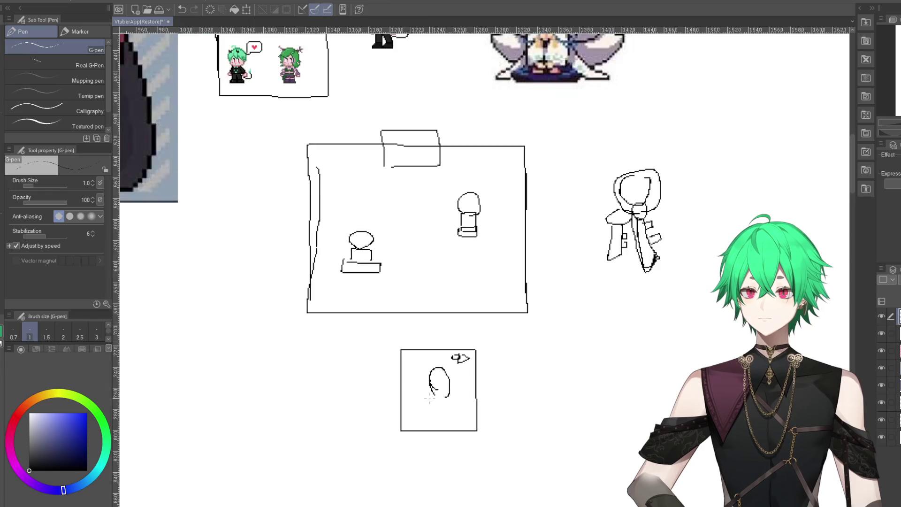
pyautogui.scroll(-2, 428, 313)
pyautogui.scroll(2, 427, 313)
pyautogui.scroll(1, 414, 263)
pyautogui.scroll(1, 393, 213)
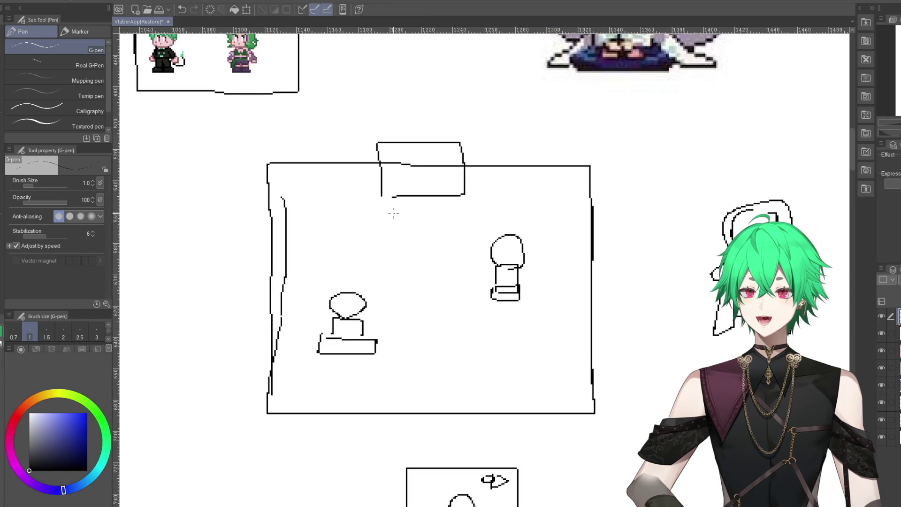
# - Lasso the large rectangle sketch, delete its contents, then undo the deletion and deselect
pyautogui.press('m')
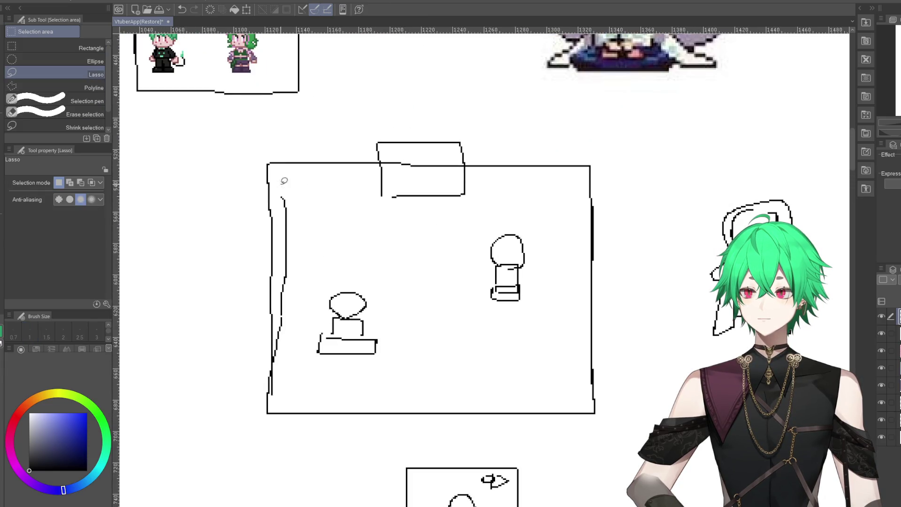
pyautogui.moveTo(261, 140)
pyautogui.mouseDown()
pyautogui.moveTo(605, 119)
pyautogui.moveTo(312, 127)
pyautogui.mouseUp()
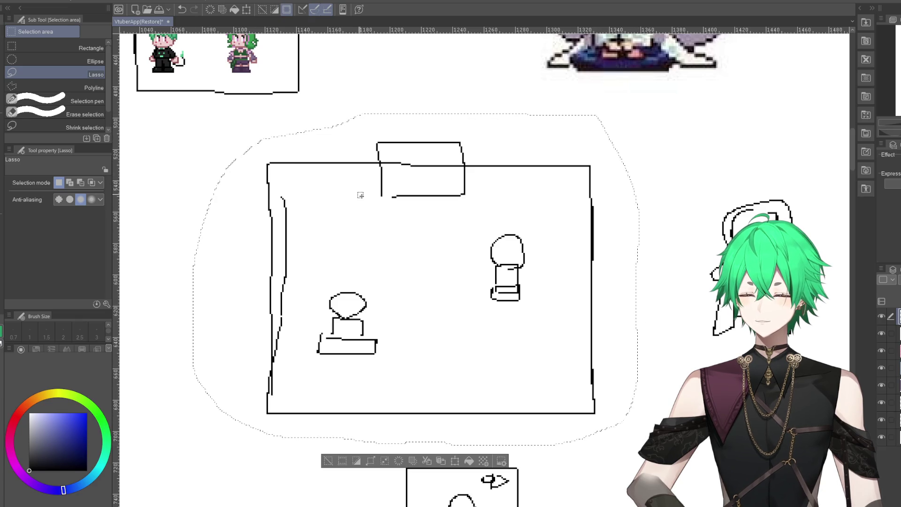
pyautogui.press('Delete')
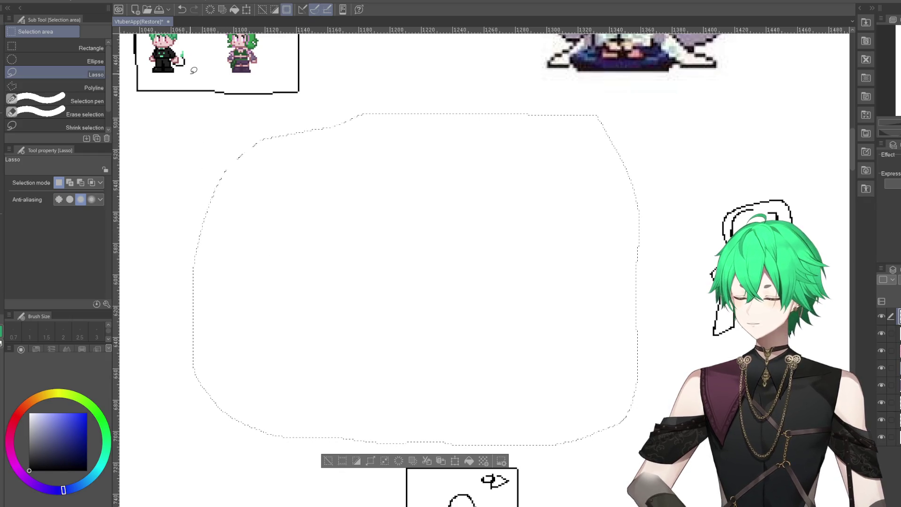
pyautogui.hotkey('ctrl', 'z')
pyautogui.hotkey('ctrl', 'd')
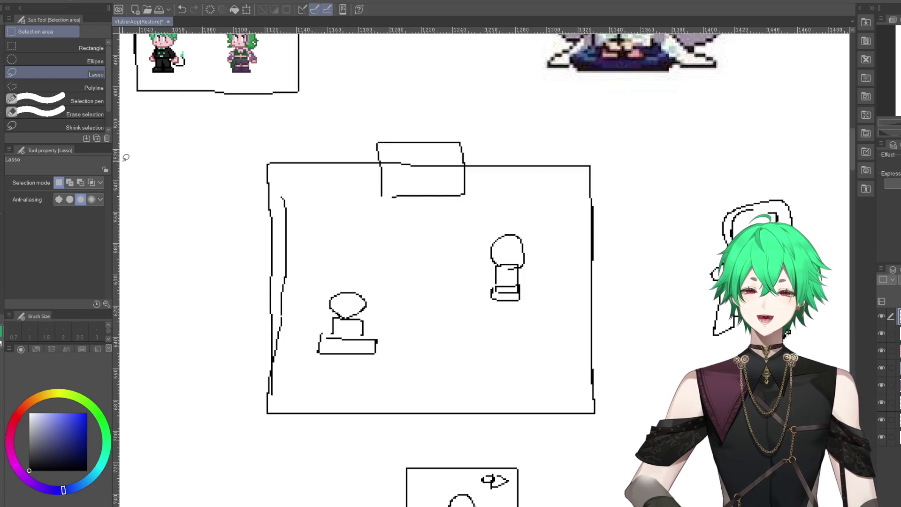
# - Sketch a third small figure on a base in the rectangle's upper left with the G-pen
pyautogui.press('p')
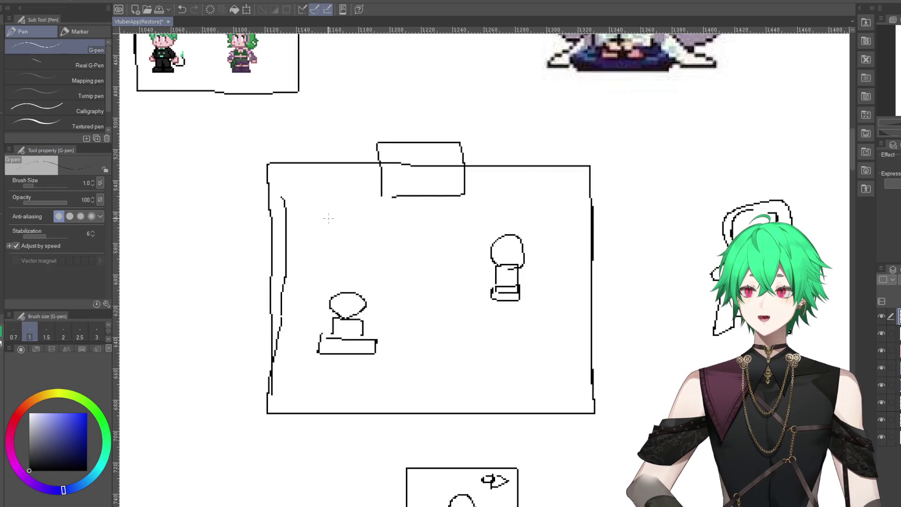
pyautogui.moveTo(343, 235)
pyautogui.mouseDown()
pyautogui.moveTo(339, 243)
pyautogui.moveTo(358, 233)
pyautogui.mouseUp()
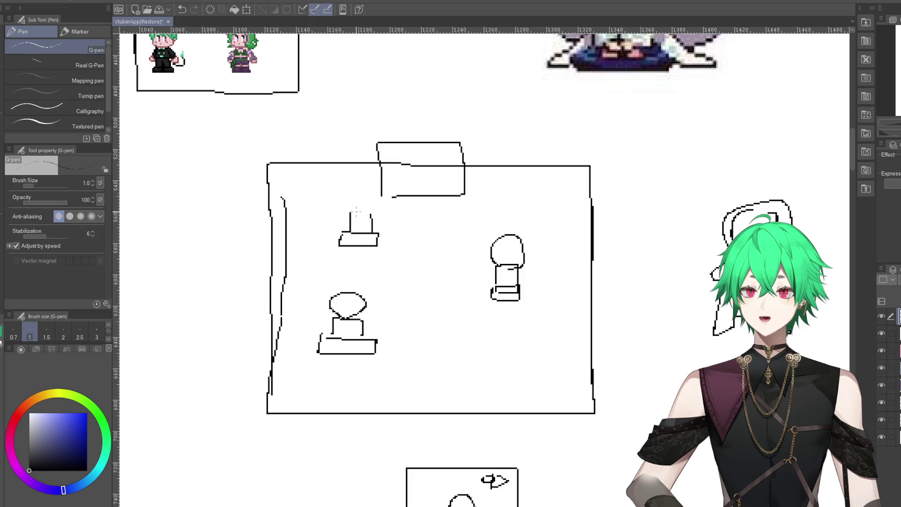
pyautogui.scroll(-5, 382, 223)
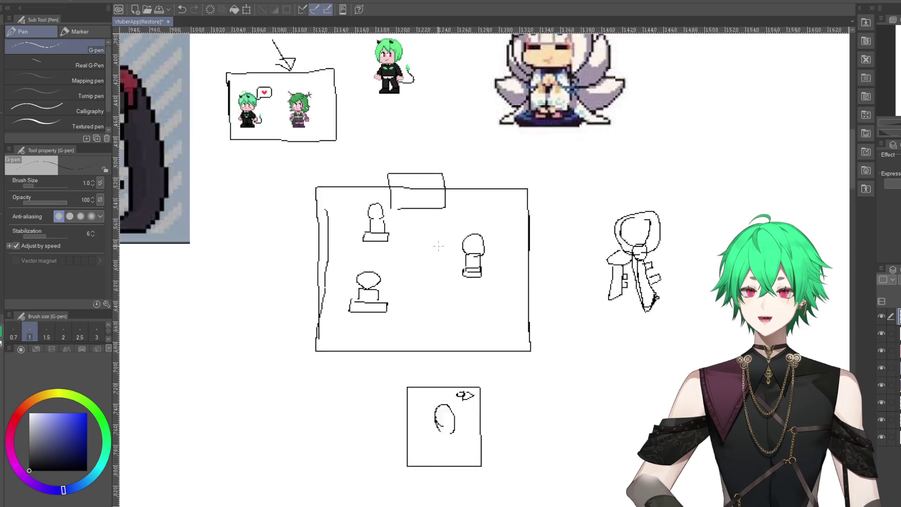
pyautogui.scroll(3, 328, 241)
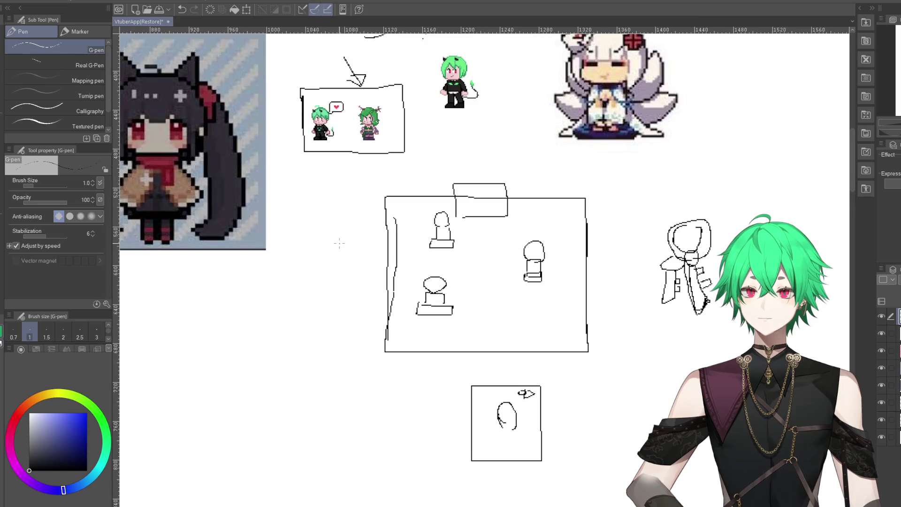
pyautogui.scroll(2, 339, 243)
pyautogui.scroll(2, 489, 241)
pyautogui.scroll(2, 561, 218)
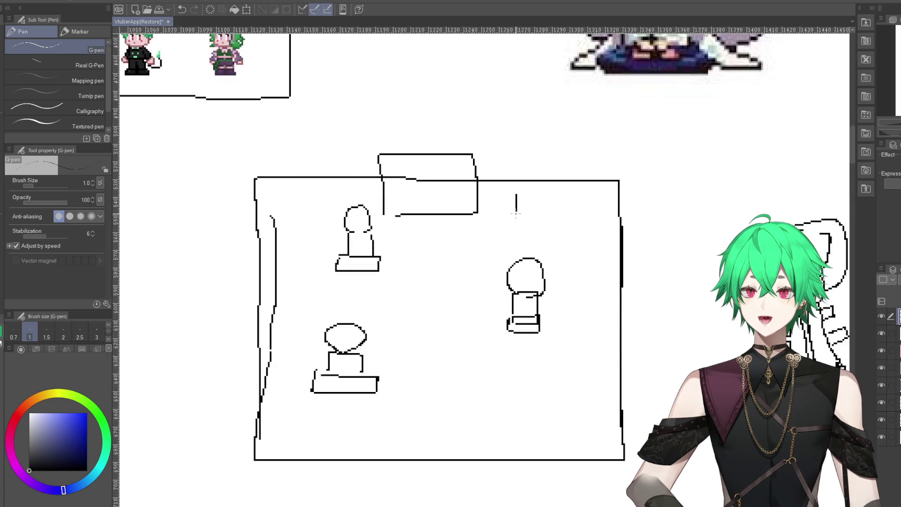
pyautogui.moveTo(516, 214)
pyautogui.mouseDown()
pyautogui.moveTo(536, 184)
pyautogui.moveTo(552, 205)
pyautogui.moveTo(567, 141)
pyautogui.mouseUp()
pyautogui.scroll(-1, 590, 346)
pyautogui.scroll(-1, 589, 346)
pyautogui.scroll(-1, 589, 346)
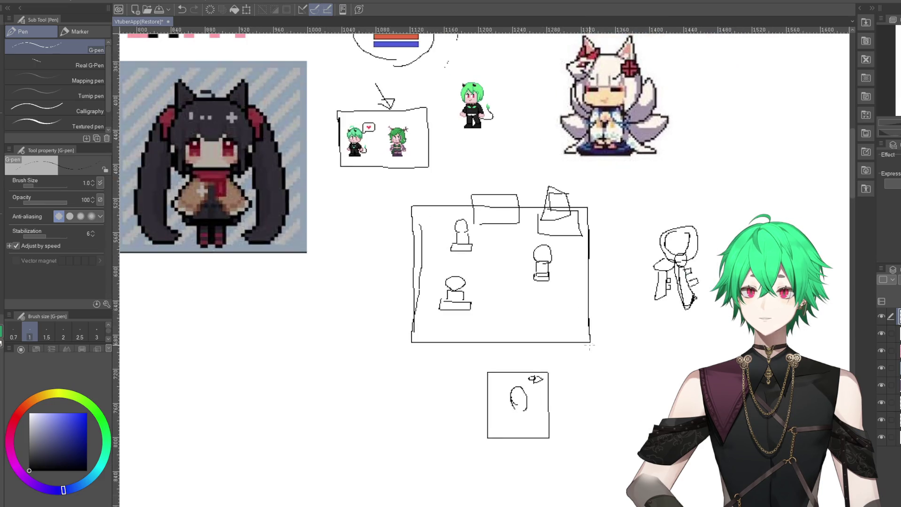
pyautogui.scroll(2, 590, 346)
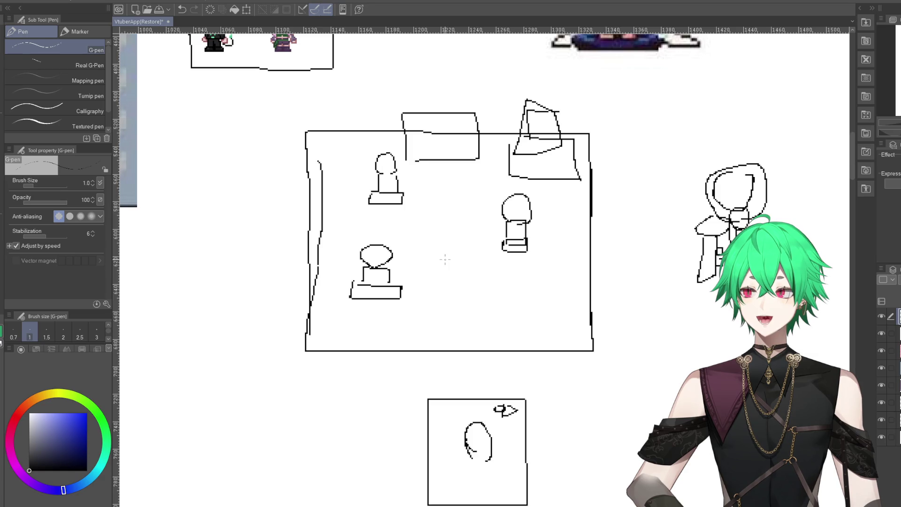
pyautogui.scroll(-1, 445, 259)
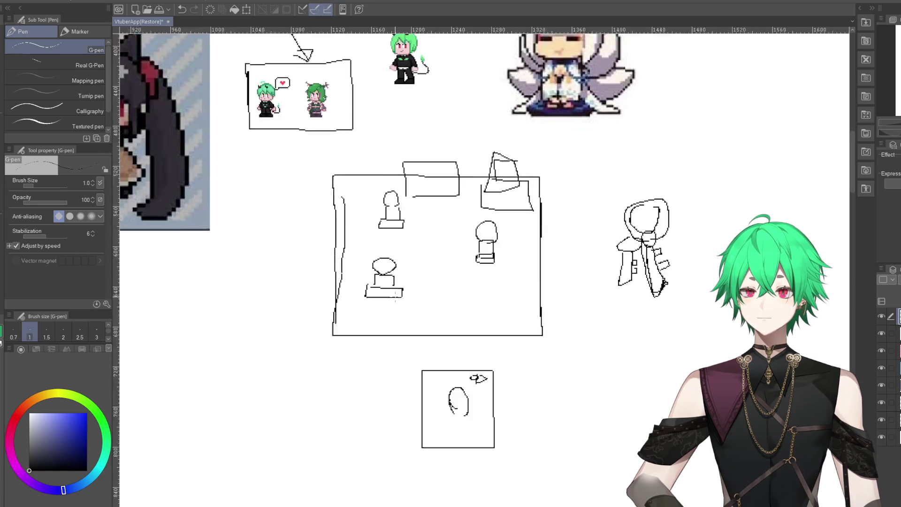
pyautogui.scroll(-2, 395, 297)
pyautogui.scroll(-1, 437, 323)
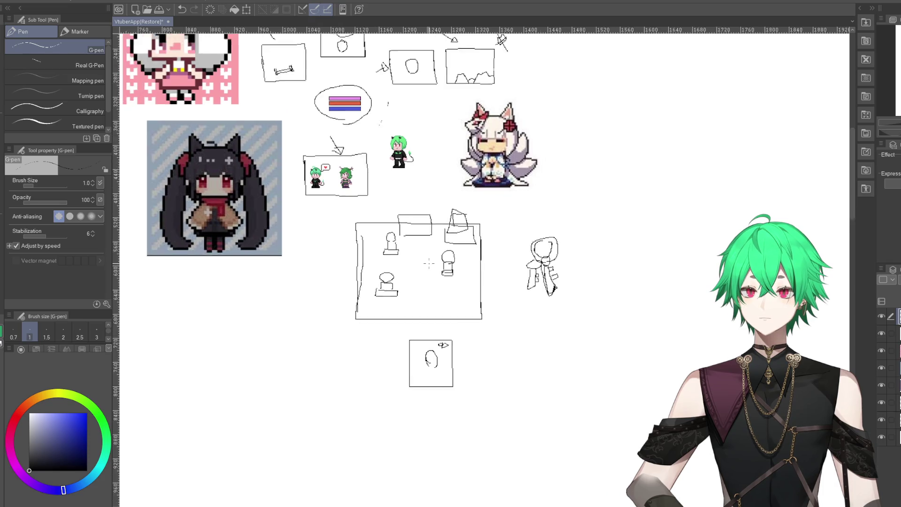
pyautogui.scroll(-1, 437, 323)
pyautogui.scroll(-1, 437, 323)
pyautogui.scroll(3, 411, 131)
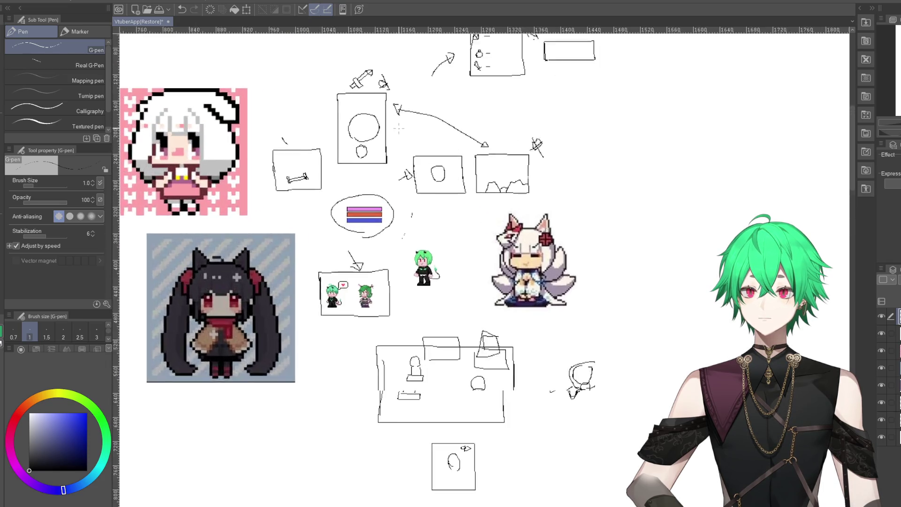
pyautogui.scroll(-3, 473, 223)
pyautogui.scroll(-1, 473, 223)
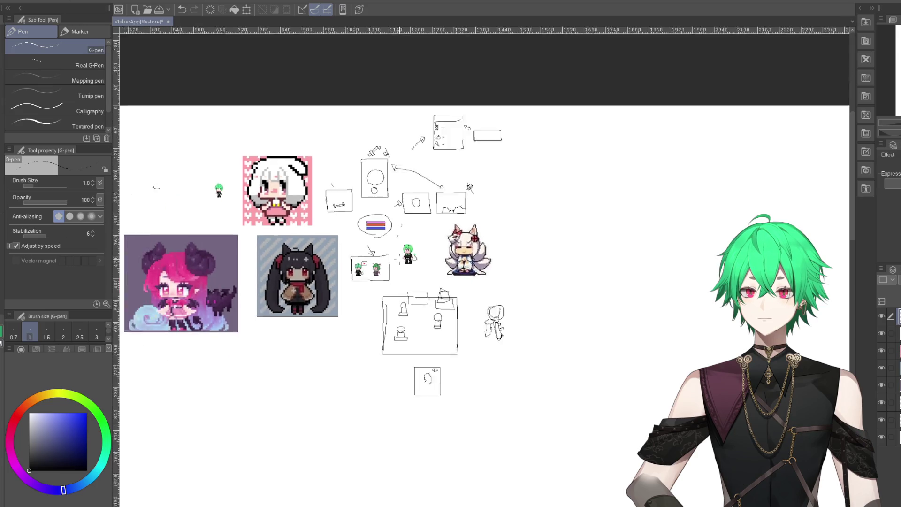
pyautogui.scroll(1, 473, 223)
pyautogui.scroll(1, 495, 134)
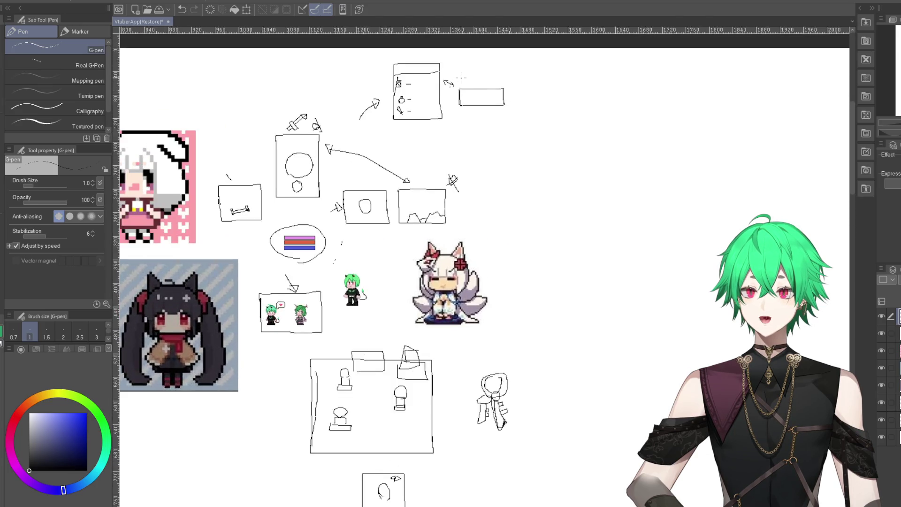
pyautogui.scroll(2, 495, 134)
pyautogui.scroll(2, 495, 134)
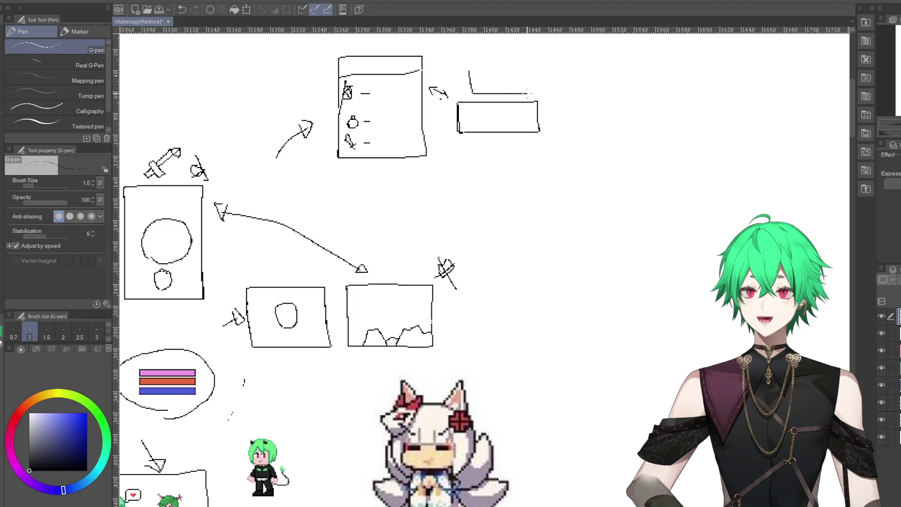
pyautogui.scroll(-2, 475, 150)
pyautogui.scroll(-1, 475, 150)
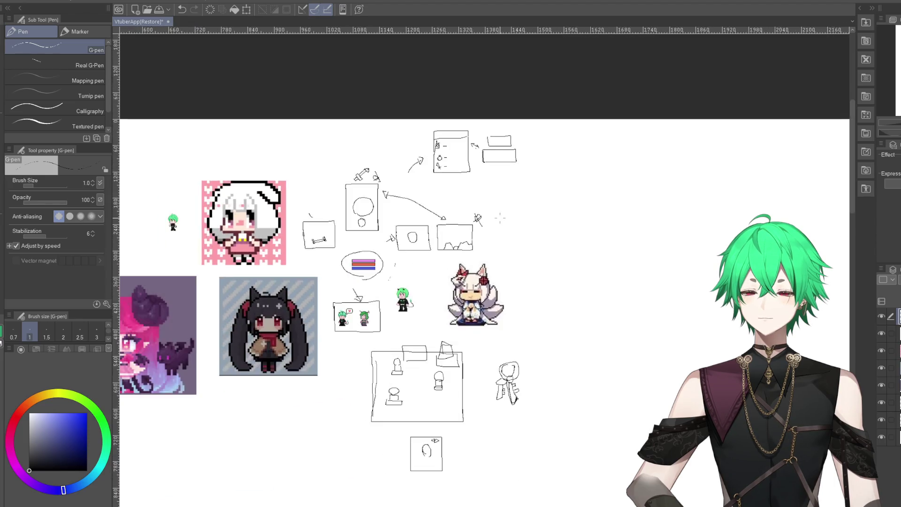
pyautogui.scroll(-1, 475, 150)
pyautogui.scroll(1, 475, 150)
pyautogui.scroll(1, 455, 371)
pyautogui.scroll(2, 456, 371)
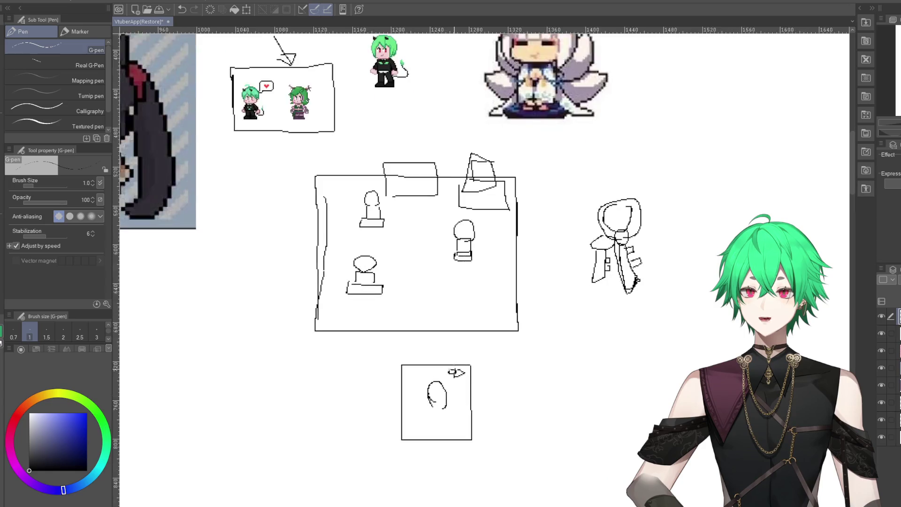
pyautogui.scroll(2, 456, 370)
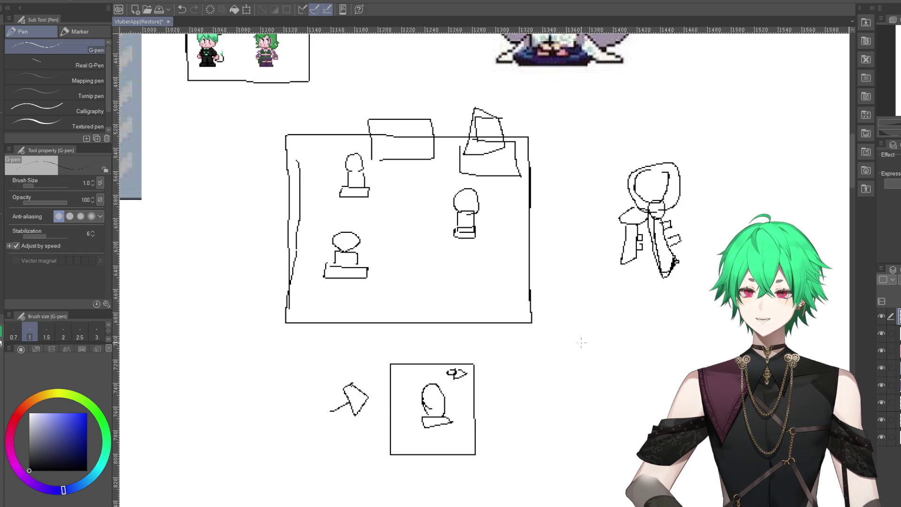
pyautogui.scroll(-1, 613, 356)
pyautogui.scroll(-1, 573, 408)
pyautogui.scroll(-1, 582, 305)
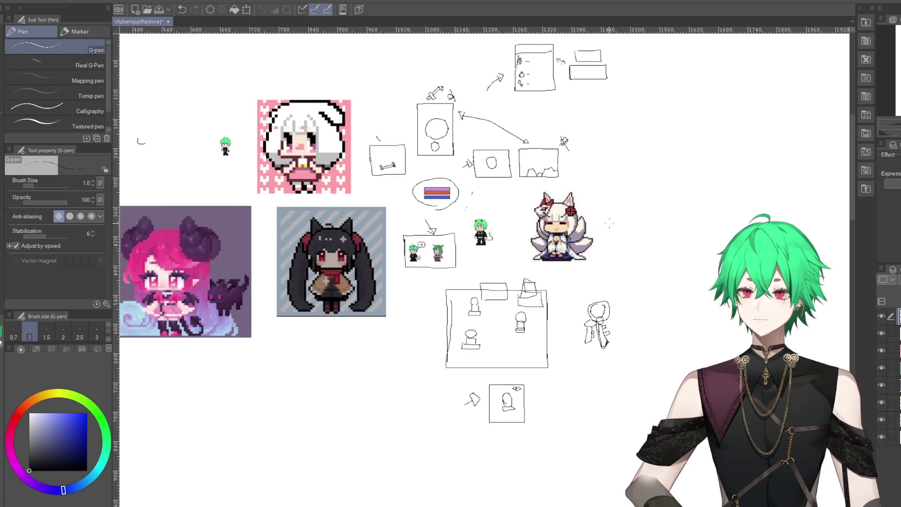
pyautogui.scroll(1, 607, 193)
pyautogui.scroll(1, 423, 244)
pyautogui.scroll(1, 418, 249)
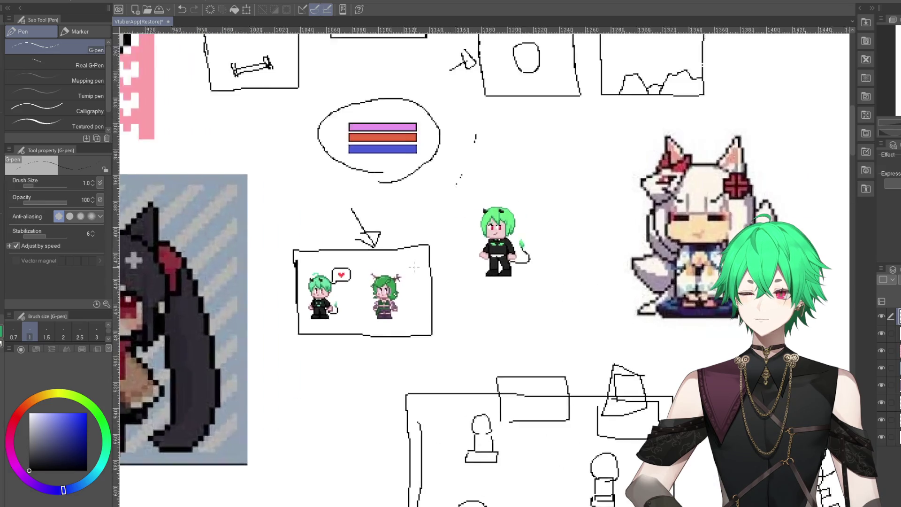
pyautogui.scroll(2, 413, 251)
pyautogui.scroll(1, 409, 258)
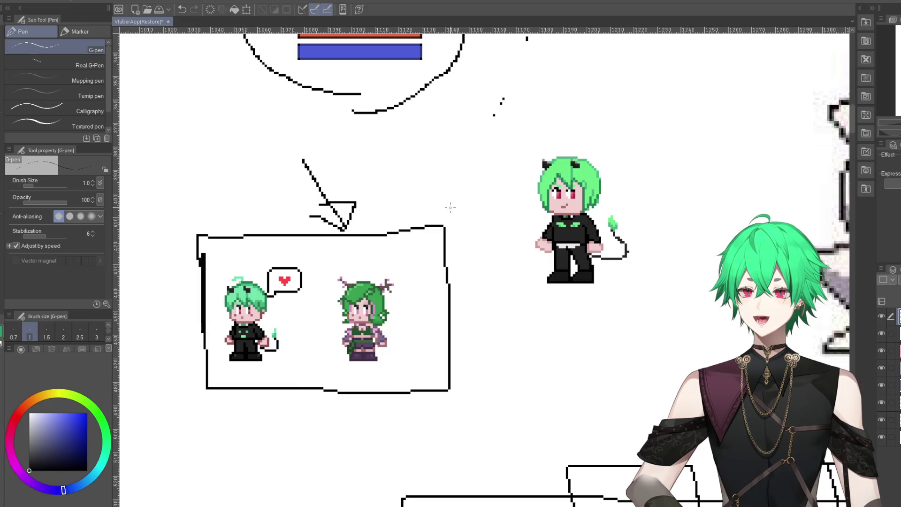
pyautogui.scroll(-3, 450, 208)
pyautogui.scroll(1, 400, 148)
pyautogui.scroll(-3, 413, 149)
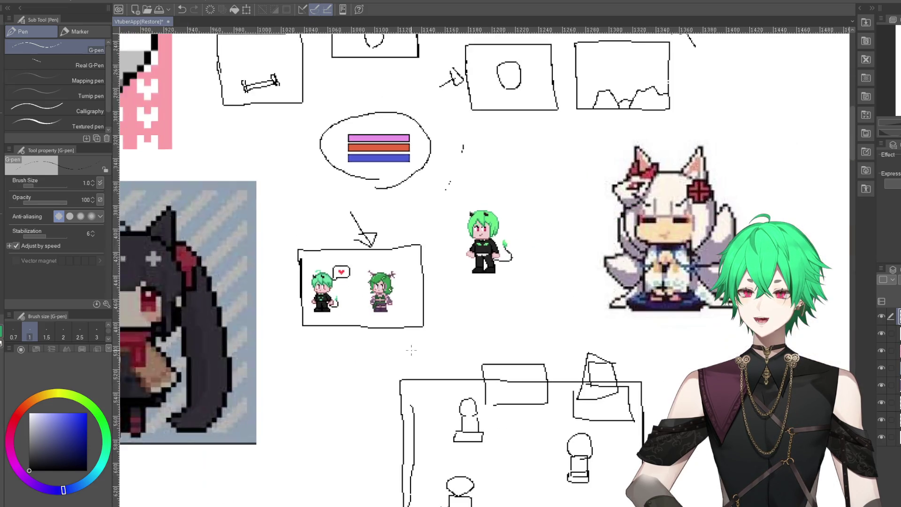
pyautogui.scroll(1, 455, 224)
pyautogui.scroll(1, 455, 225)
pyautogui.scroll(1, 455, 224)
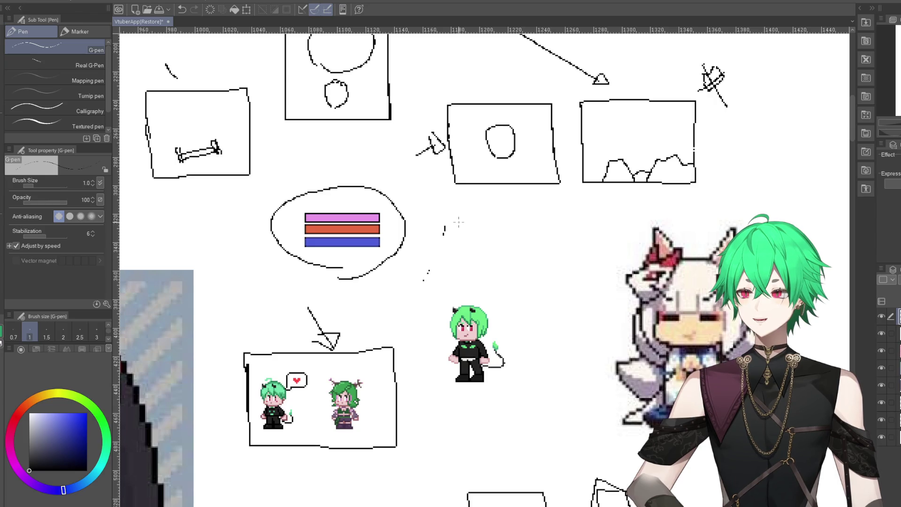
pyautogui.scroll(-3, 420, 182)
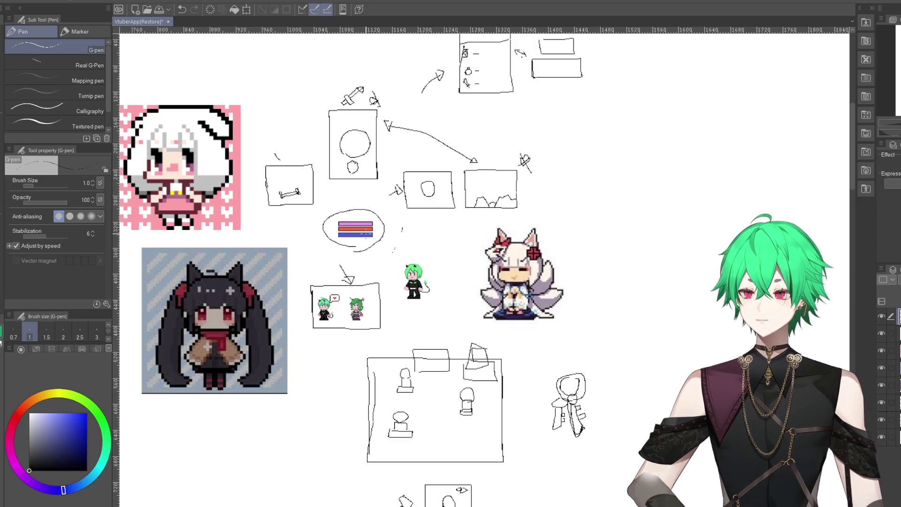
pyautogui.scroll(2, 386, 321)
pyautogui.scroll(2, 386, 321)
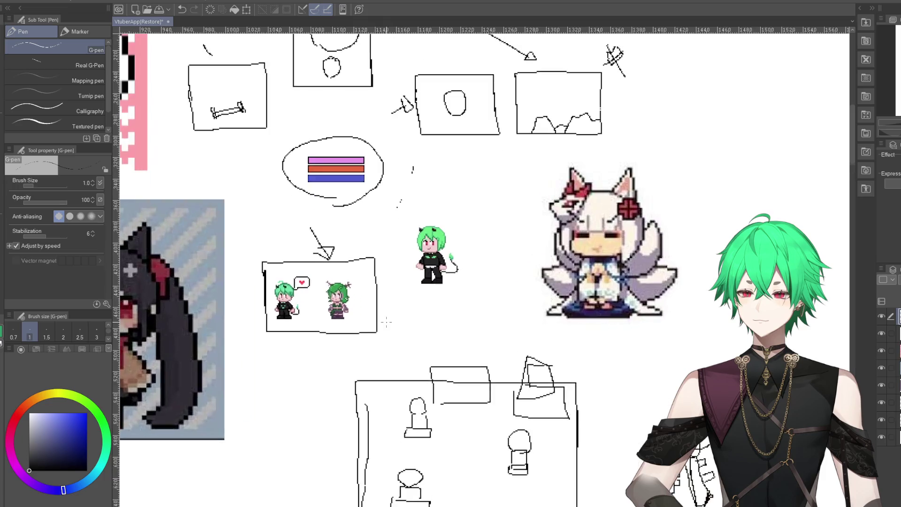
pyautogui.scroll(2, 386, 321)
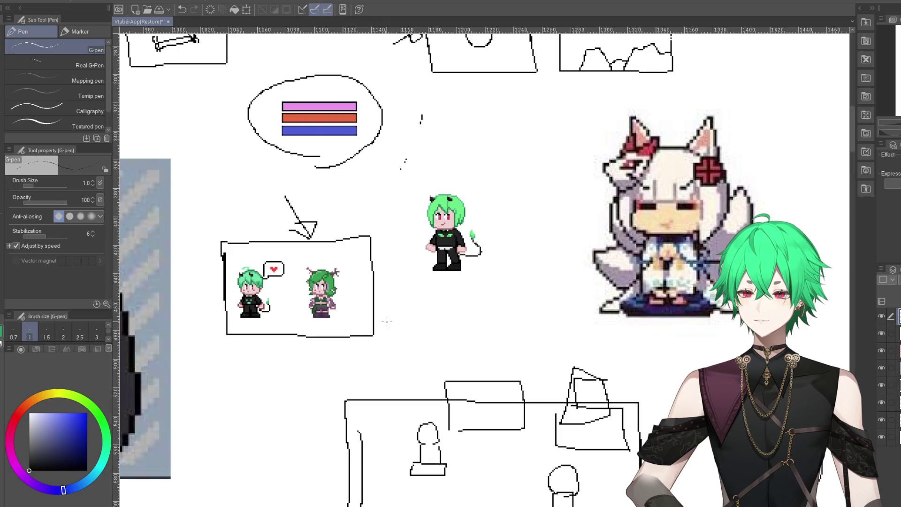
pyautogui.scroll(-2, 345, 321)
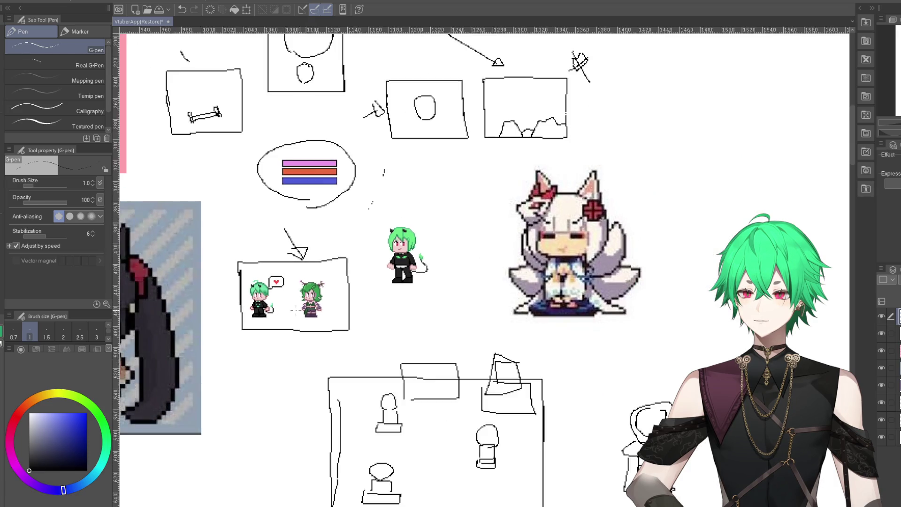
pyautogui.scroll(-2, 345, 320)
pyautogui.scroll(-2, 350, 376)
pyautogui.scroll(1, 353, 428)
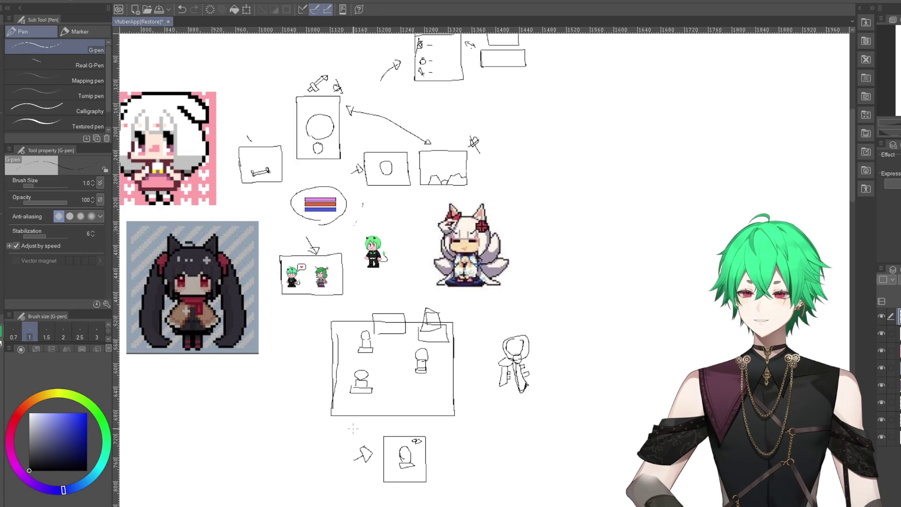
pyautogui.scroll(1, 338, 329)
pyautogui.scroll(2, 319, 263)
pyautogui.scroll(1, 301, 214)
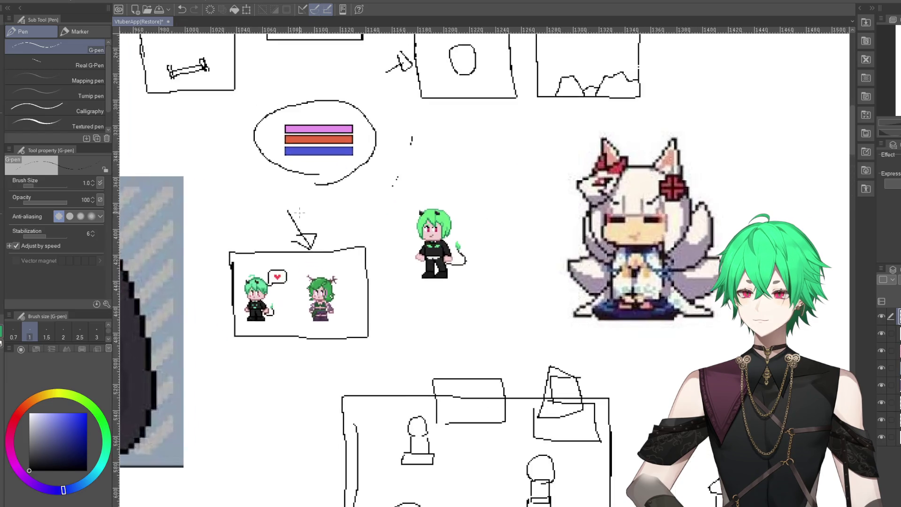
pyautogui.scroll(2, 299, 213)
pyautogui.scroll(1, 301, 218)
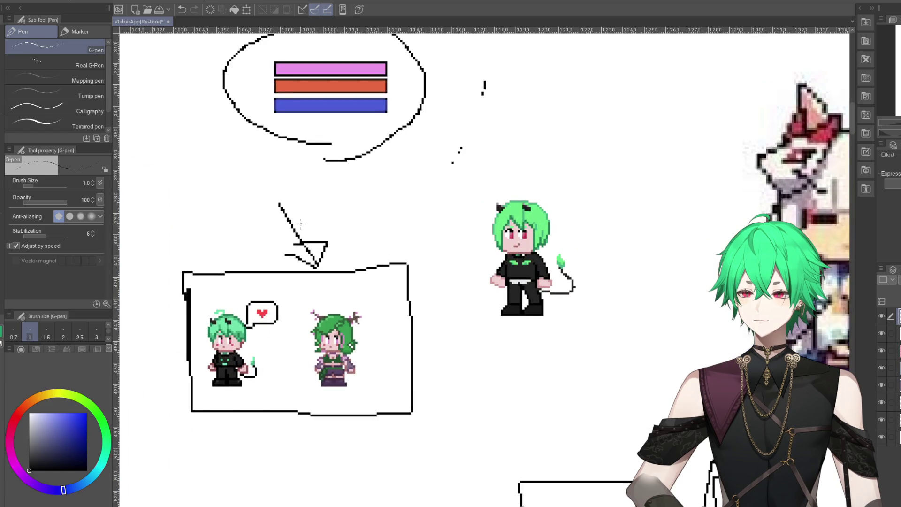
pyautogui.scroll(-1, 310, 228)
pyautogui.scroll(-1, 328, 235)
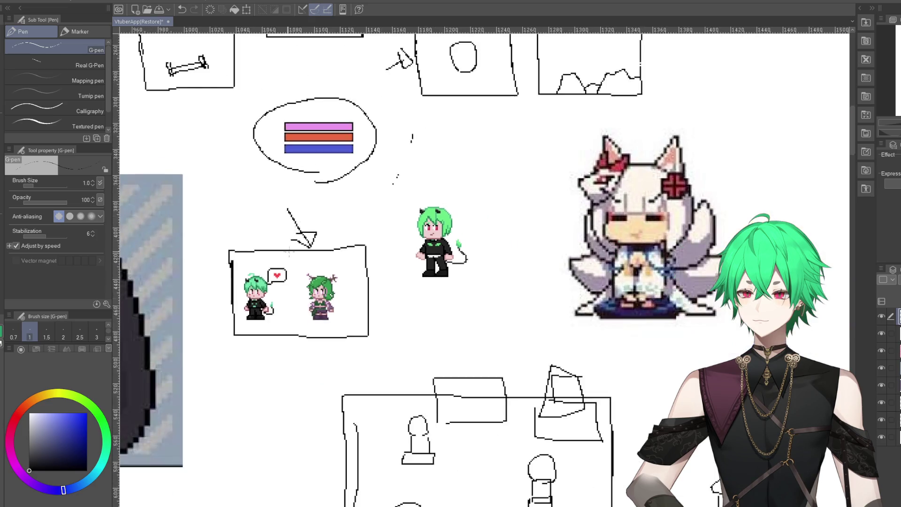
pyautogui.scroll(1, 359, 245)
pyautogui.moveTo(348, 238); pyautogui.dragTo(358, 237)
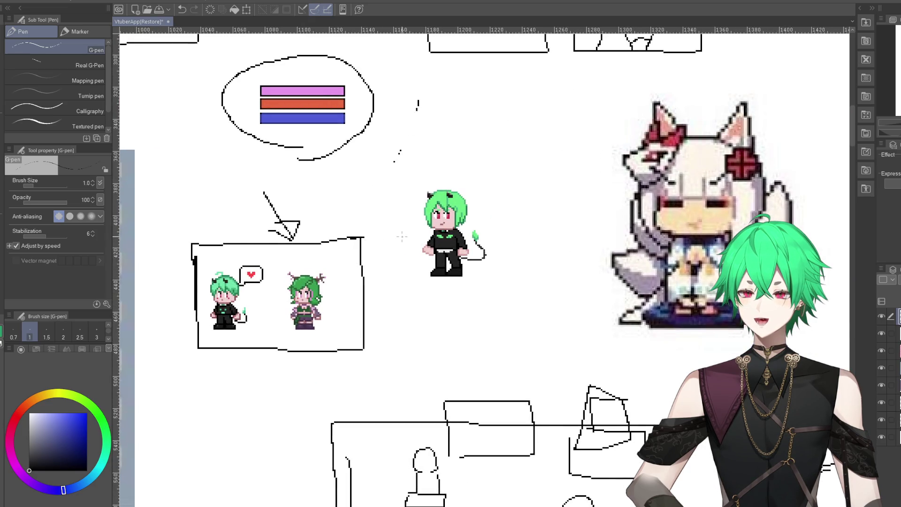
pyautogui.scroll(-2, 300, 275)
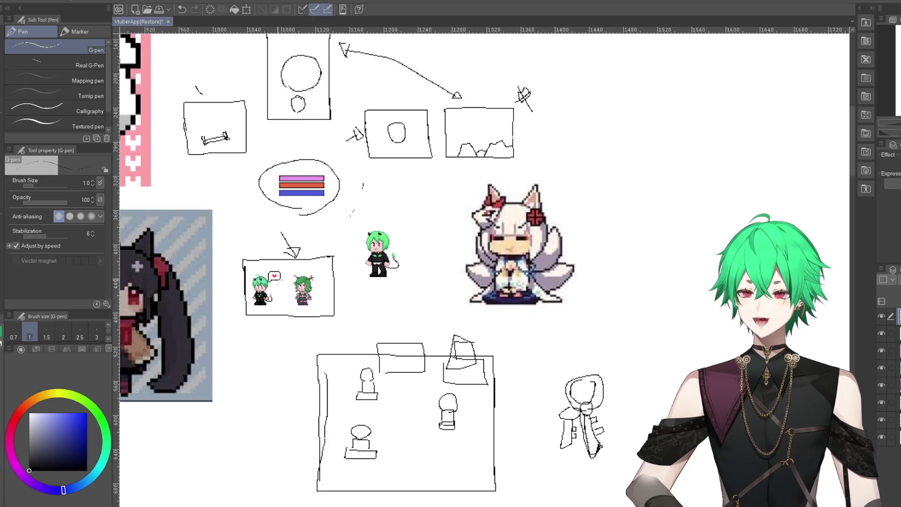
pyautogui.scroll(-1, 281, 305)
pyautogui.scroll(1, 252, 359)
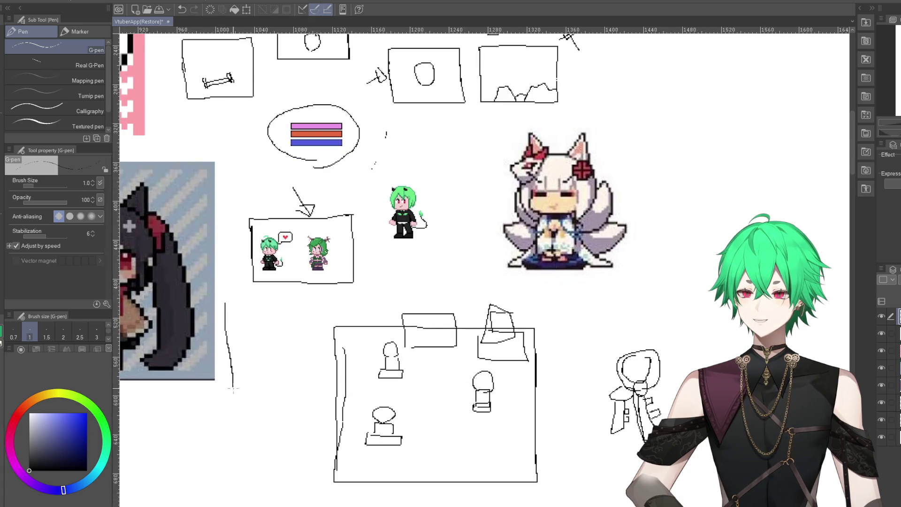
pyautogui.moveTo(238, 439); pyautogui.dragTo(317, 345)
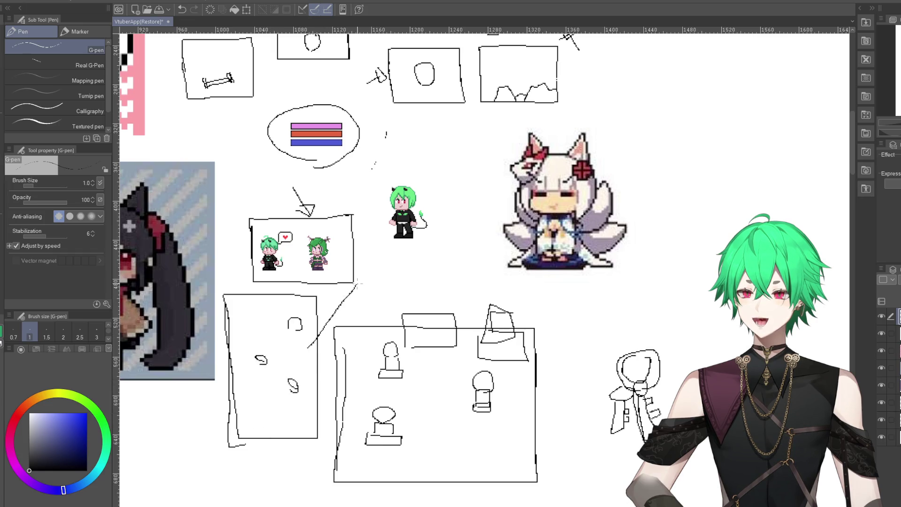
pyautogui.click(182, 11)
pyautogui.click(182, 10)
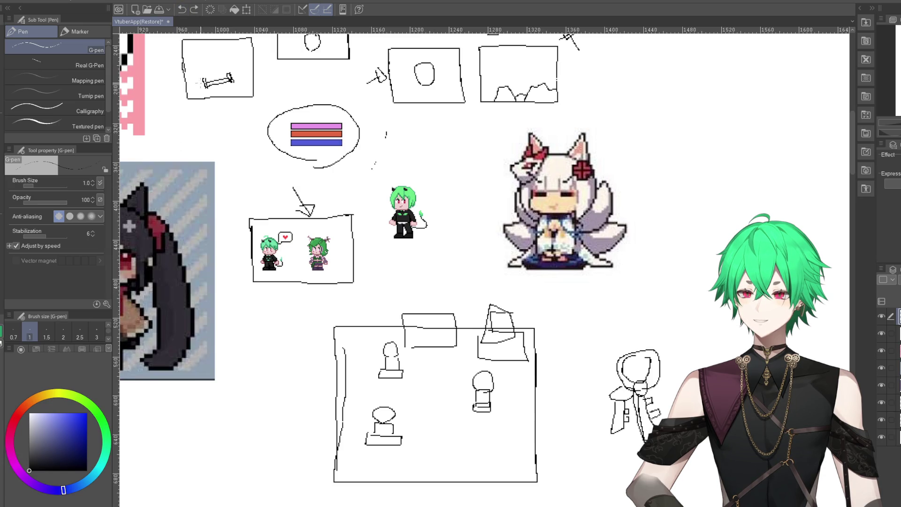
pyautogui.scroll(-2, 326, 293)
# - Zoom around the curved stroke and half-round shape left of the room box to check them
pyautogui.scroll(4, 250, 256)
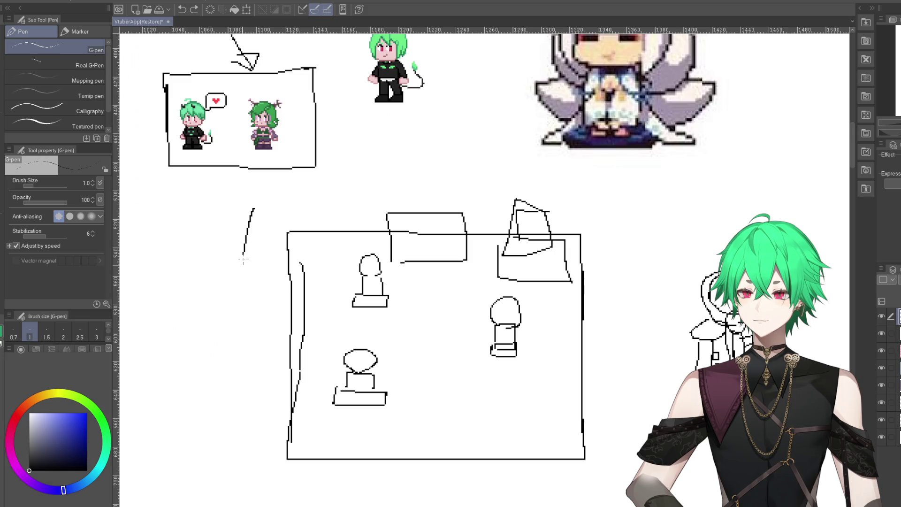
pyautogui.scroll(-2, 259, 270)
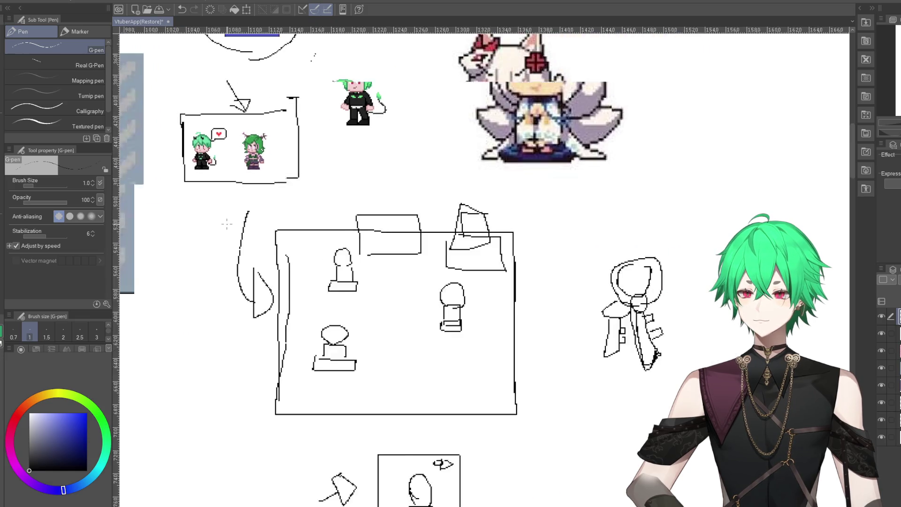
pyautogui.scroll(-1, 235, 244)
pyautogui.scroll(2, 176, 202)
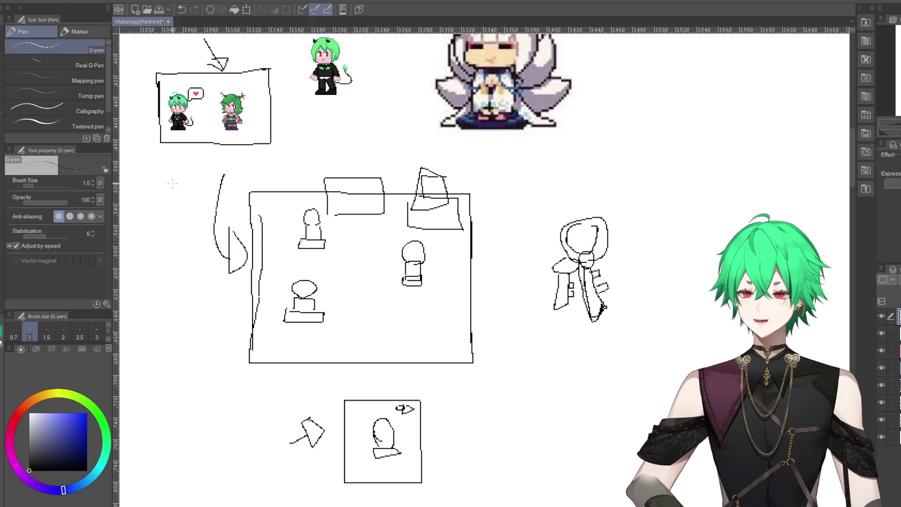
pyautogui.scroll(-2, 569, 227)
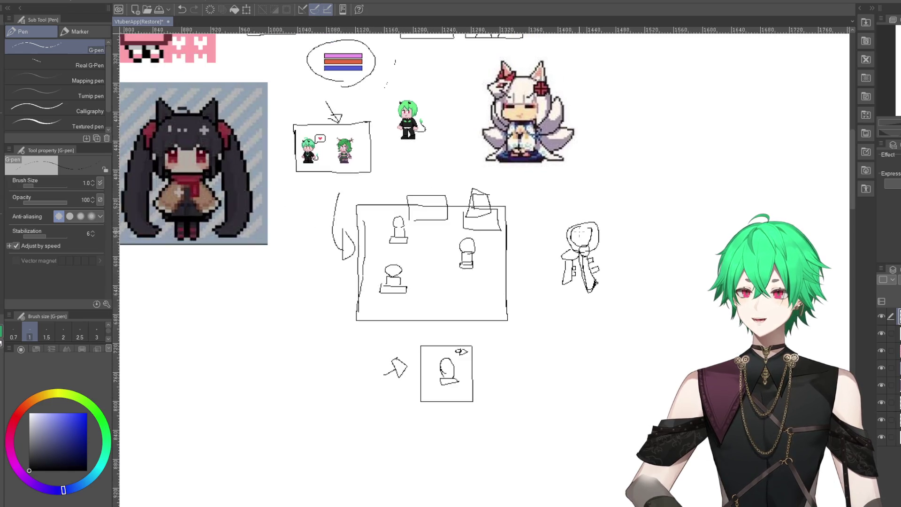
pyautogui.scroll(1, 493, 247)
pyautogui.scroll(1, 472, 259)
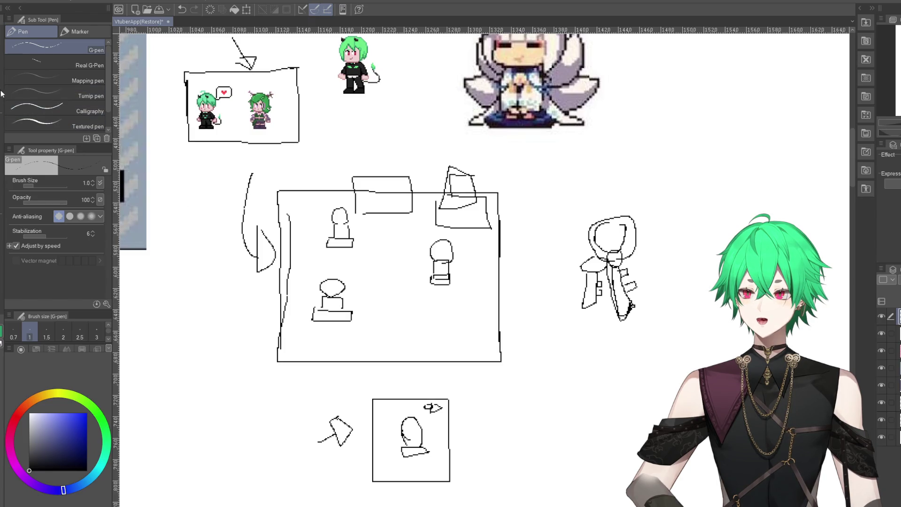
# - Lasso the small framed figure and its arrow below the big box, delete them, and deselect
pyautogui.press('m')
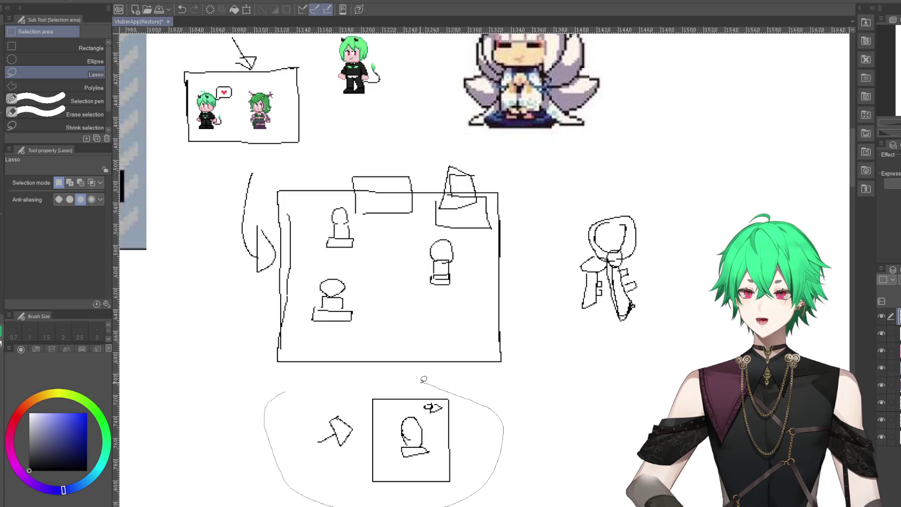
pyautogui.moveTo(424, 379); pyautogui.dragTo(366, 378)
pyautogui.press('Delete')
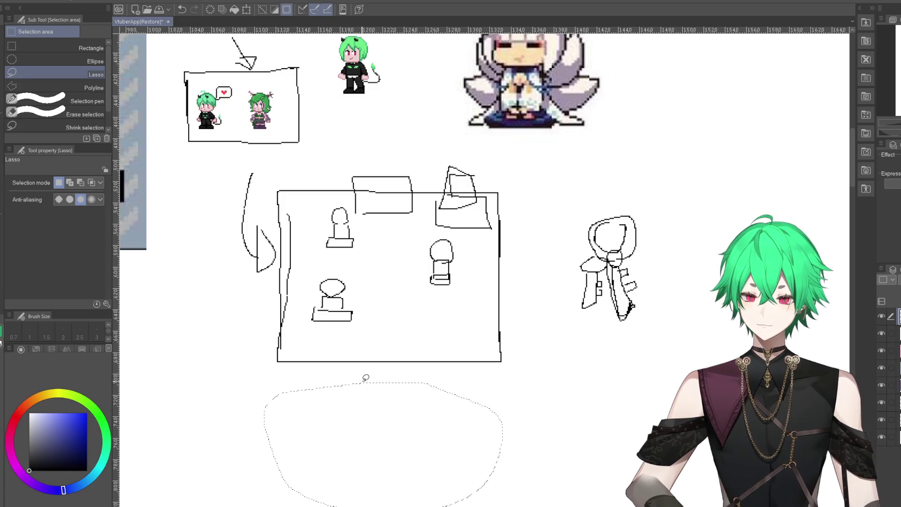
pyautogui.hotkey('ctrl', 'd')
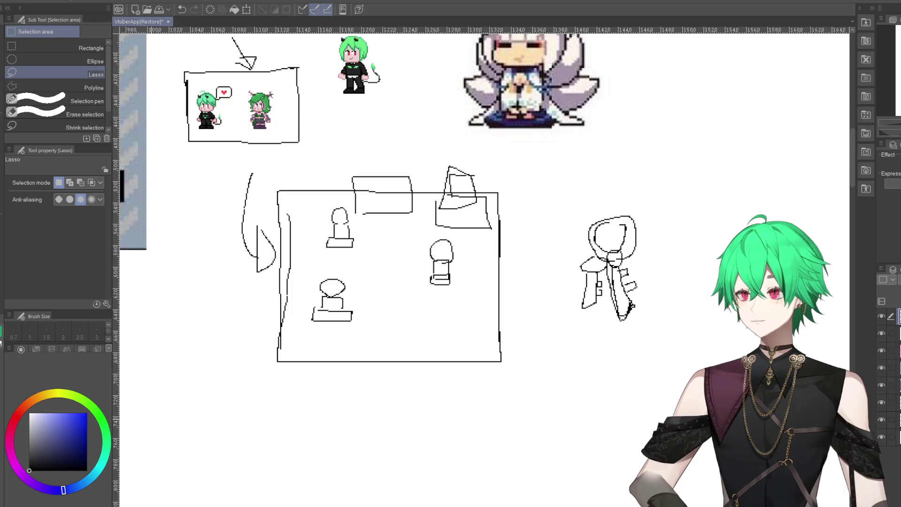
# - With the G-pen, draw a tall panel below-left of the big box holding a small oval and triangular mark
pyautogui.scroll(3, 422, 262)
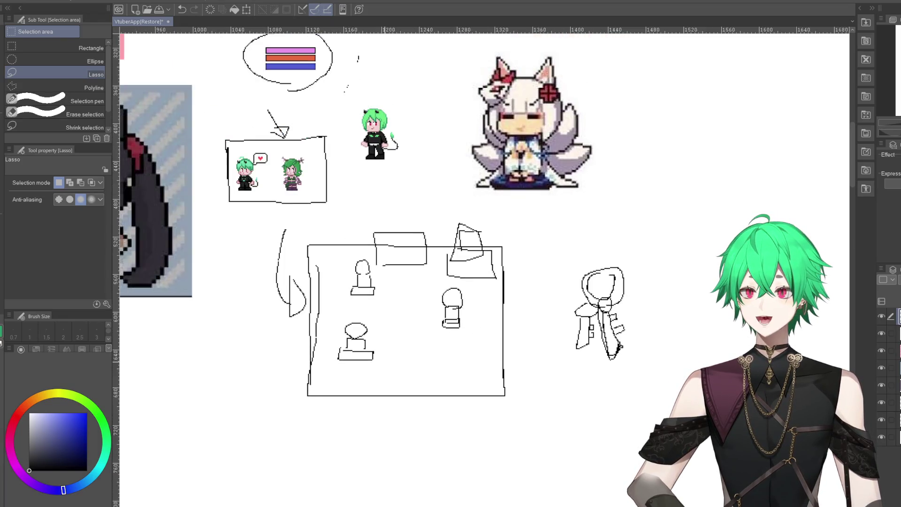
pyautogui.scroll(2, 422, 263)
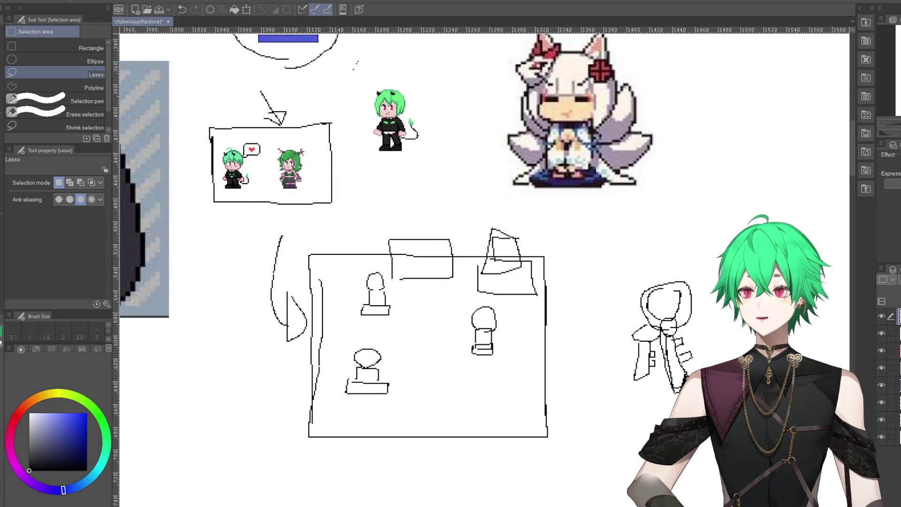
pyautogui.press('p')
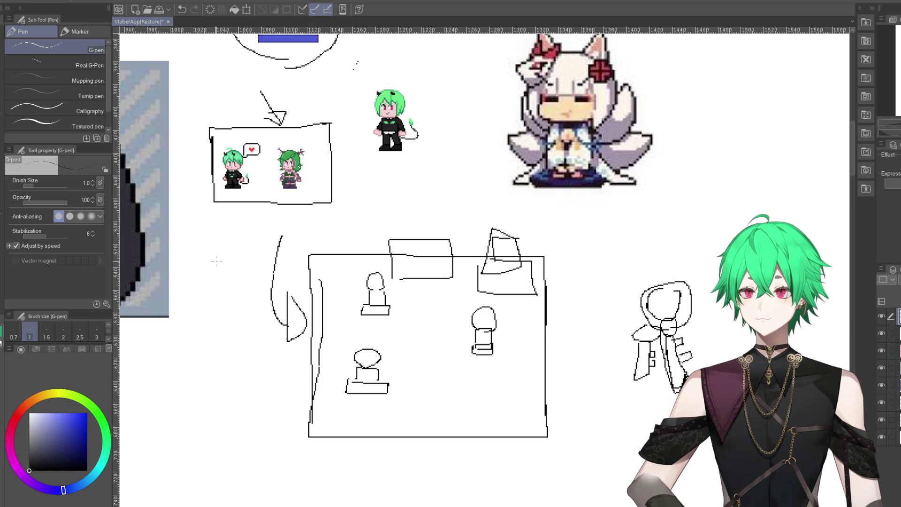
pyautogui.scroll(-2, 407, 390)
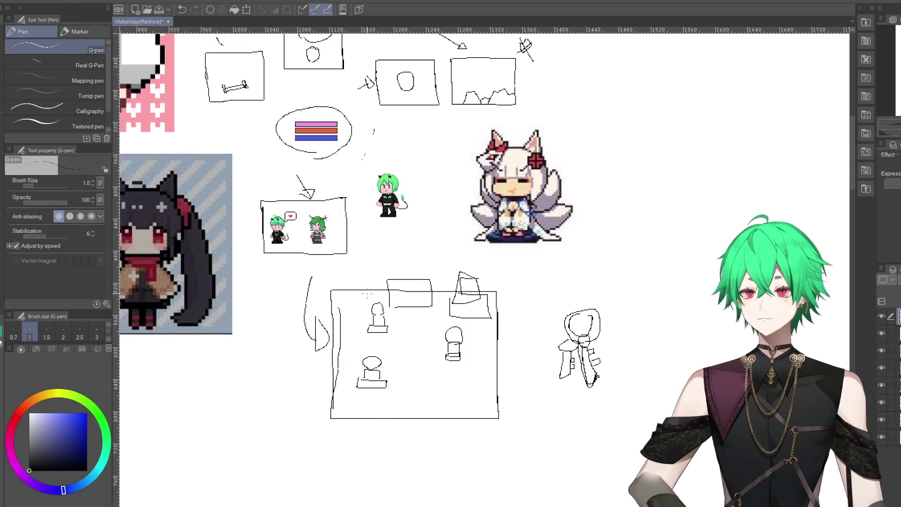
pyautogui.scroll(1, 305, 286)
pyautogui.scroll(1, 305, 286)
pyautogui.scroll(1, 305, 286)
pyautogui.scroll(1, 308, 286)
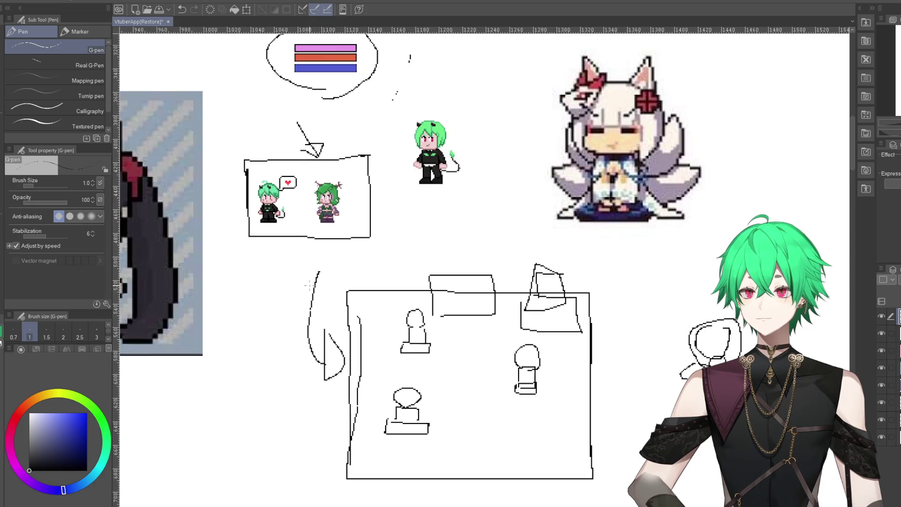
pyautogui.scroll(-1, 308, 284)
pyautogui.scroll(1, 343, 441)
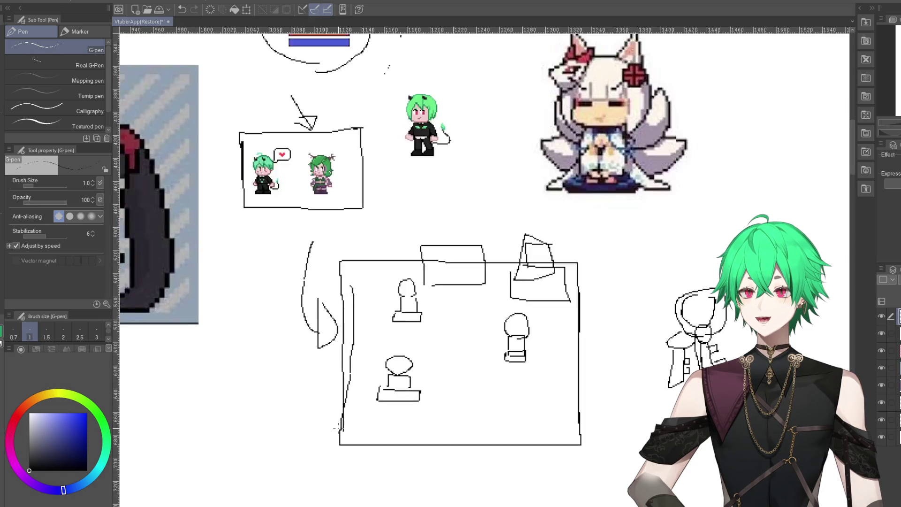
pyautogui.scroll(1, 339, 427)
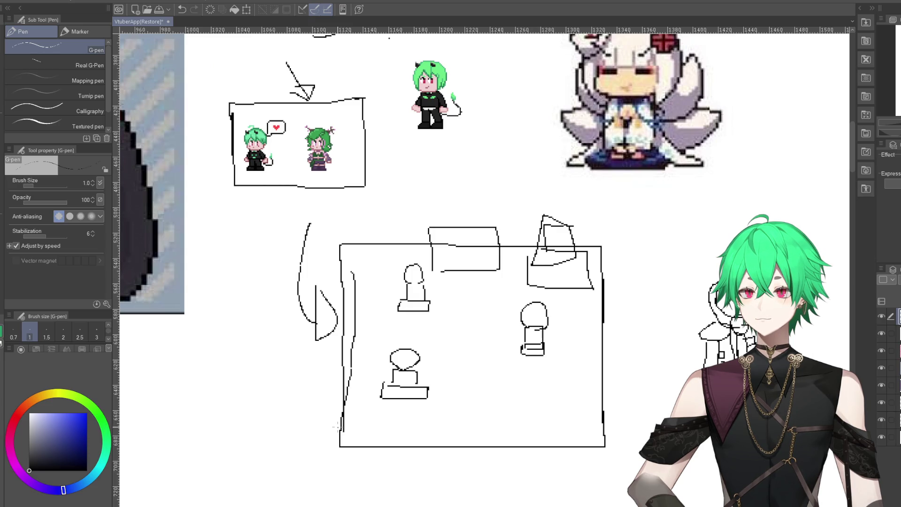
pyautogui.scroll(-3, 337, 426)
pyautogui.scroll(-2, 281, 413)
pyautogui.scroll(2, 282, 413)
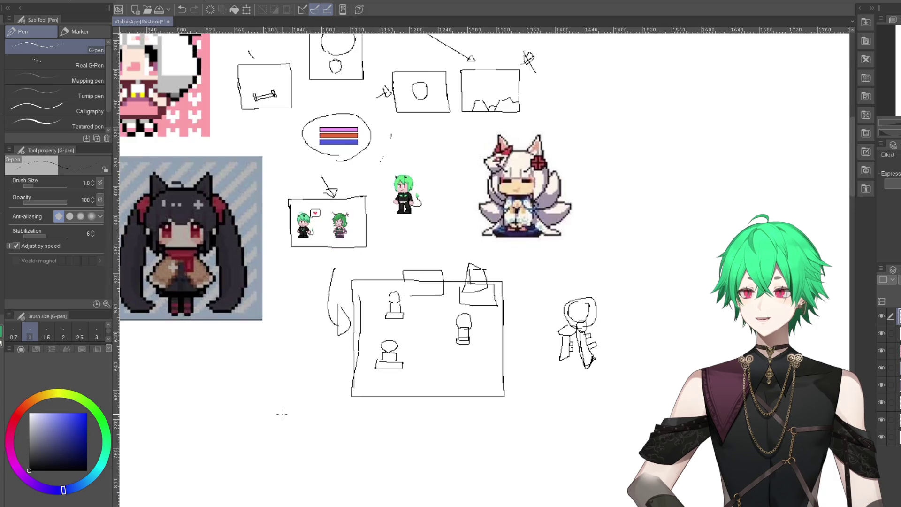
pyautogui.scroll(2, 289, 392)
pyautogui.scroll(1, 322, 352)
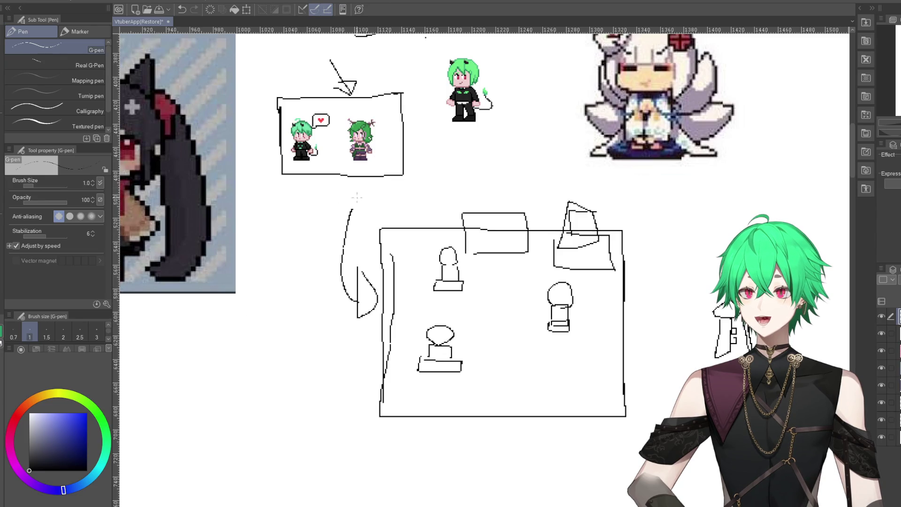
pyautogui.scroll(1, 533, 312)
pyautogui.scroll(2, 533, 312)
pyautogui.scroll(-1, 465, 305)
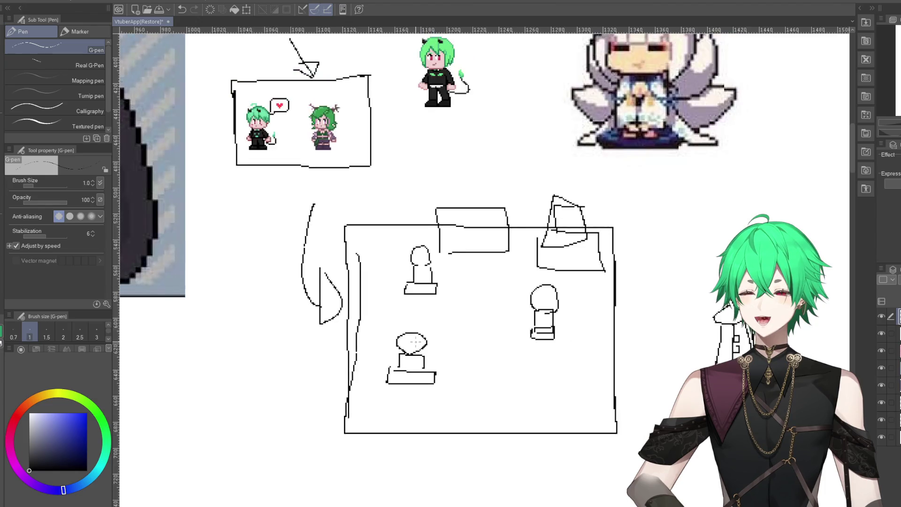
pyautogui.scroll(-1, 221, 363)
pyautogui.moveTo(236, 336)
pyautogui.mouseDown()
pyautogui.moveTo(257, 335)
pyautogui.moveTo(243, 331)
pyautogui.moveTo(255, 374)
pyautogui.mouseUp()
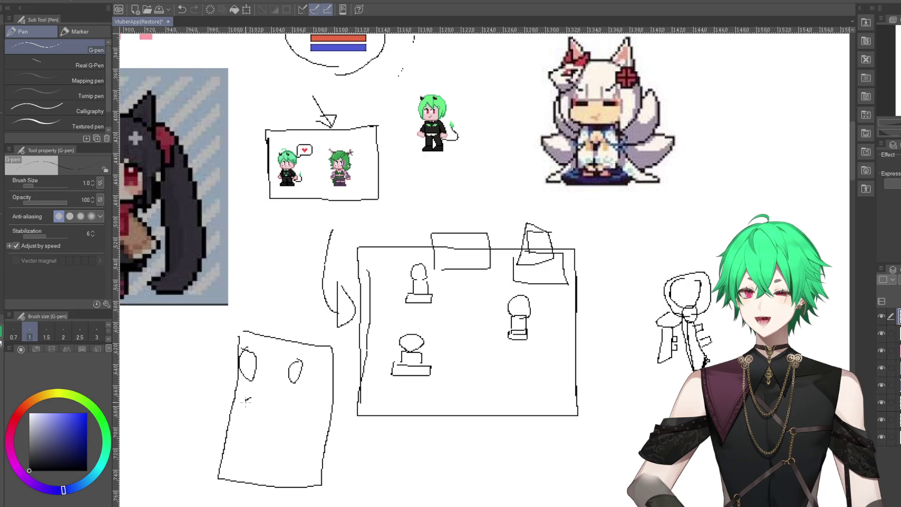
pyautogui.moveTo(285, 402); pyautogui.dragTo(291, 408)
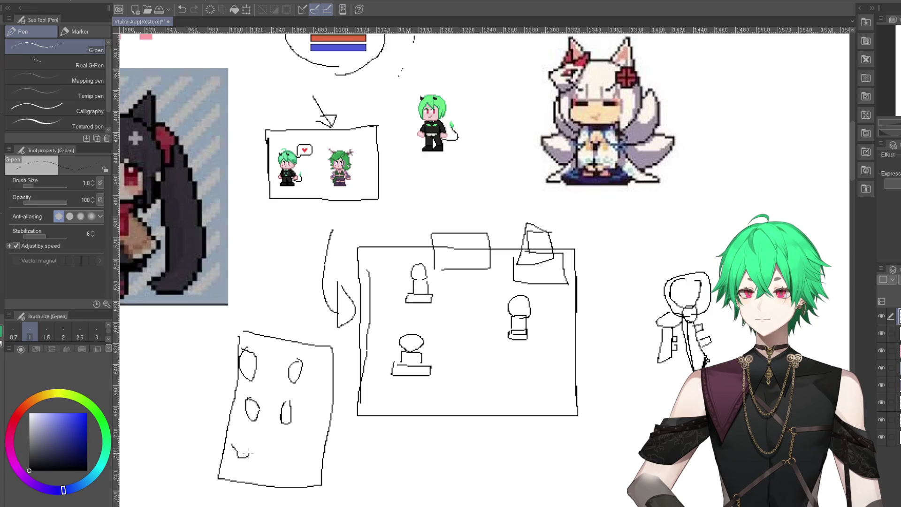
pyautogui.moveTo(250, 454); pyautogui.dragTo(235, 444)
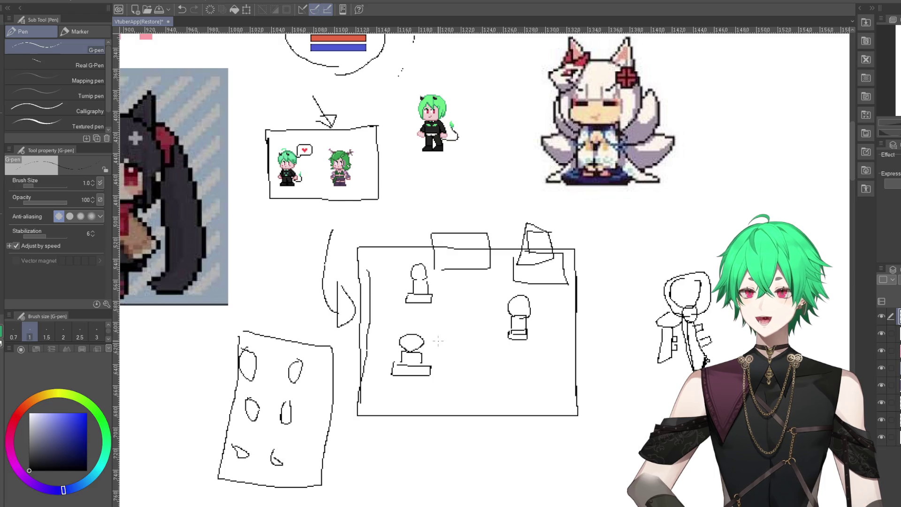
pyautogui.scroll(2, 439, 372)
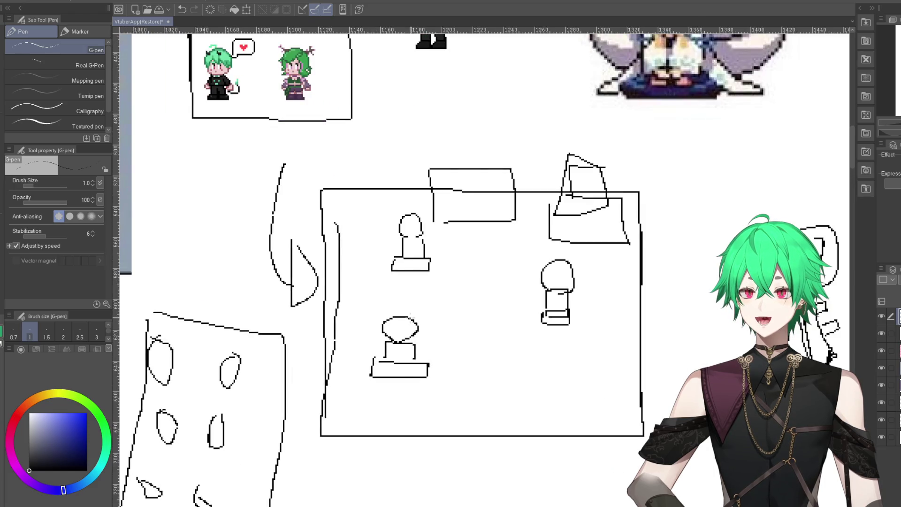
pyautogui.scroll(-2, 371, 314)
pyautogui.scroll(1, 440, 300)
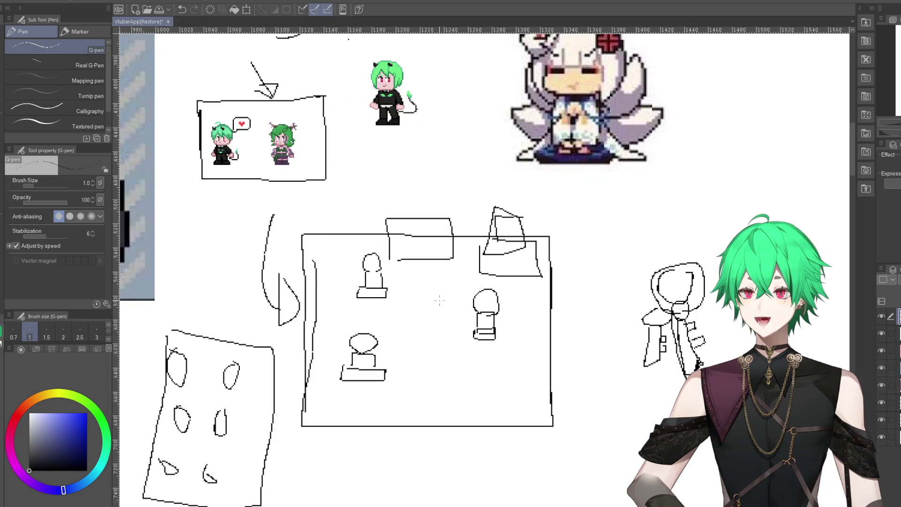
pyautogui.scroll(-2, 439, 300)
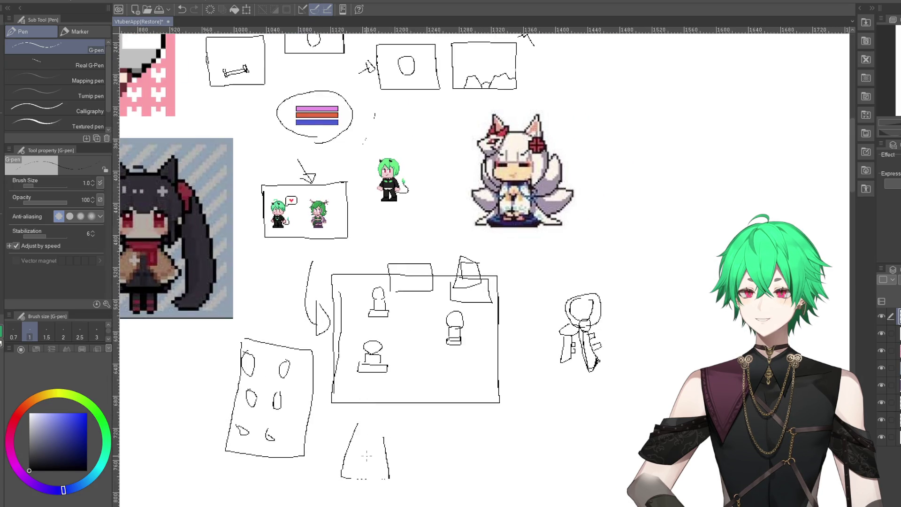
pyautogui.scroll(3, 375, 446)
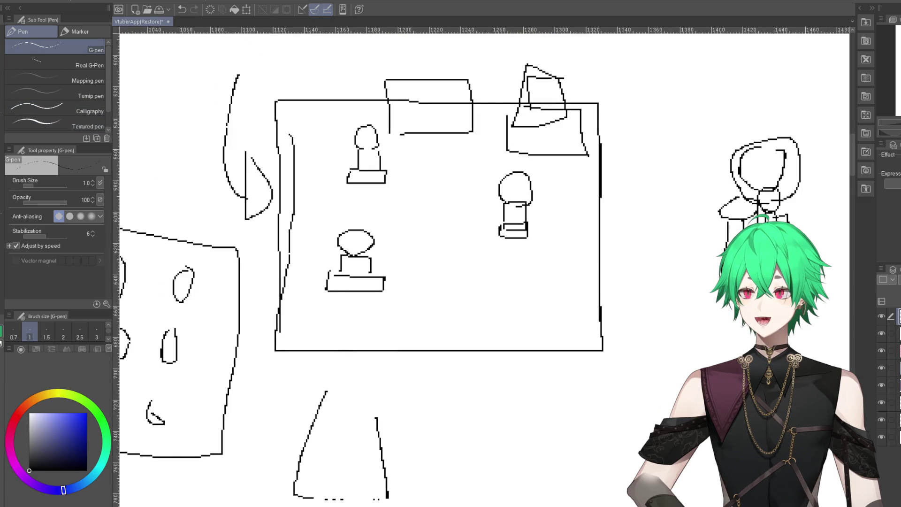
pyautogui.press('m')
pyautogui.moveTo(302, 383); pyautogui.dragTo(346, 370)
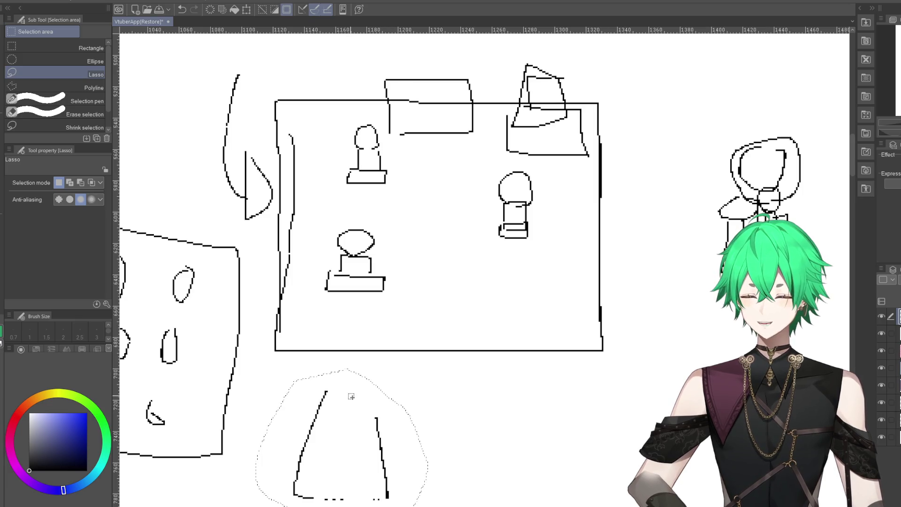
pyautogui.press('Delete')
pyautogui.scroll(-3, 422, 390)
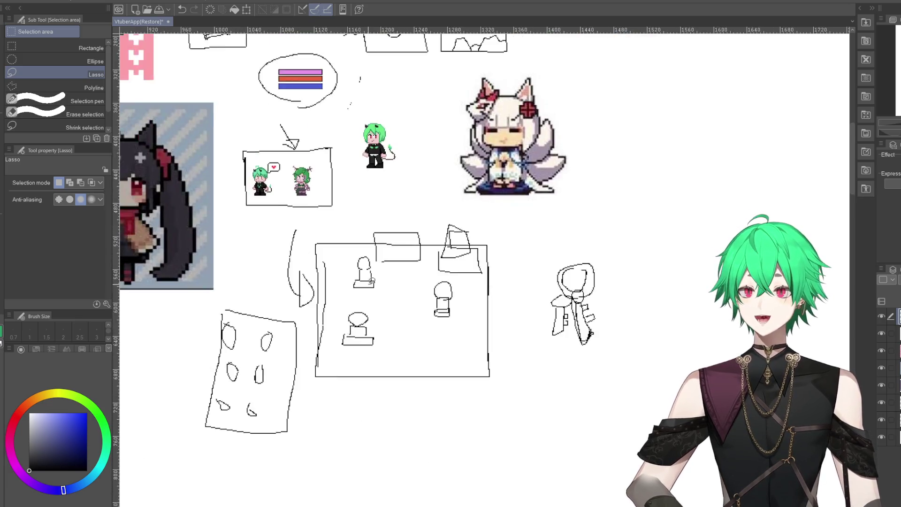
pyautogui.scroll(3, 350, 322)
pyautogui.moveTo(350, 322); pyautogui.dragTo(396, 342)
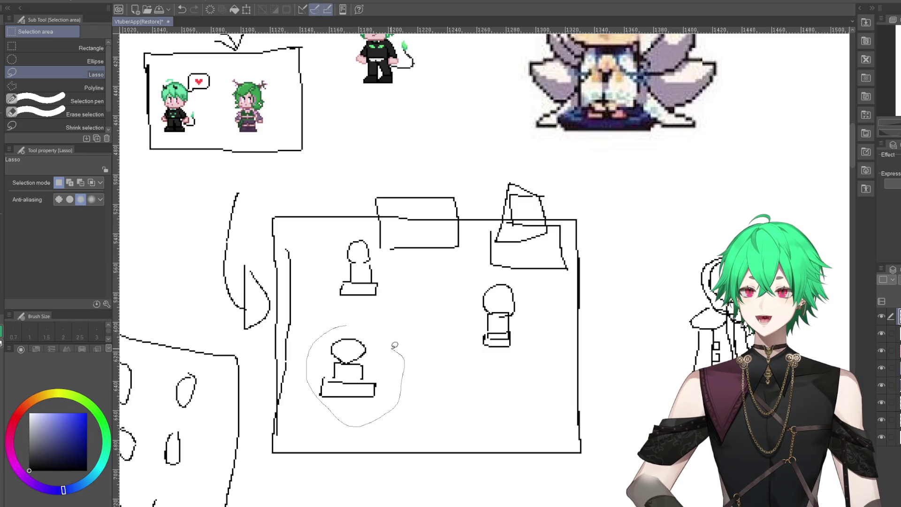
pyautogui.press('Delete')
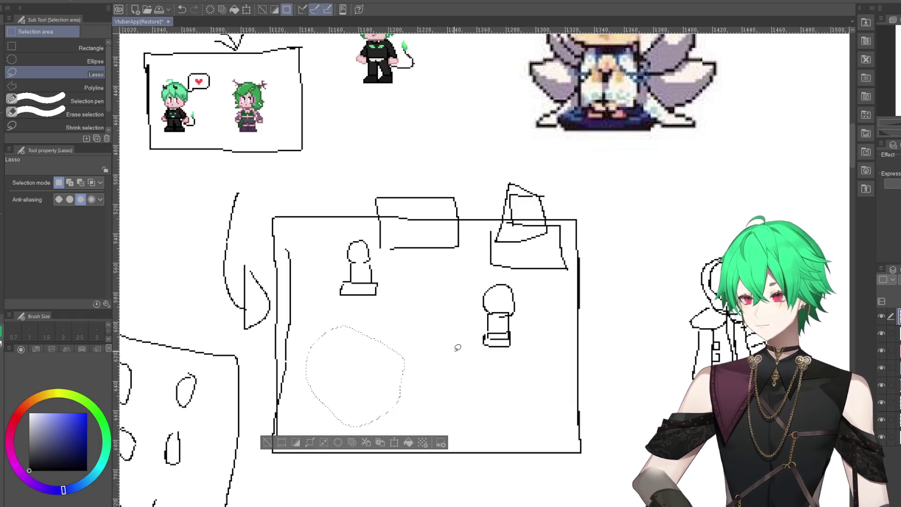
pyautogui.hotkey('ctrl', 'd')
pyautogui.press('p')
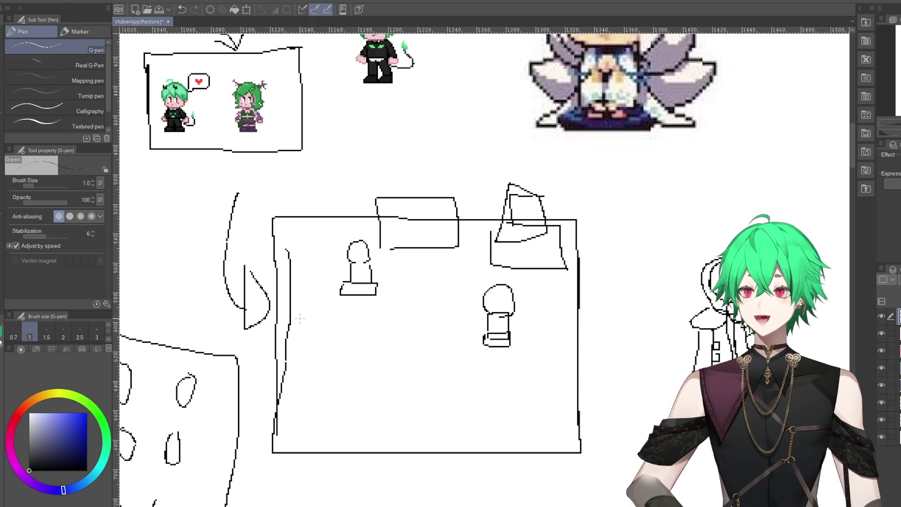
pyautogui.moveTo(337, 336); pyautogui.dragTo(367, 347)
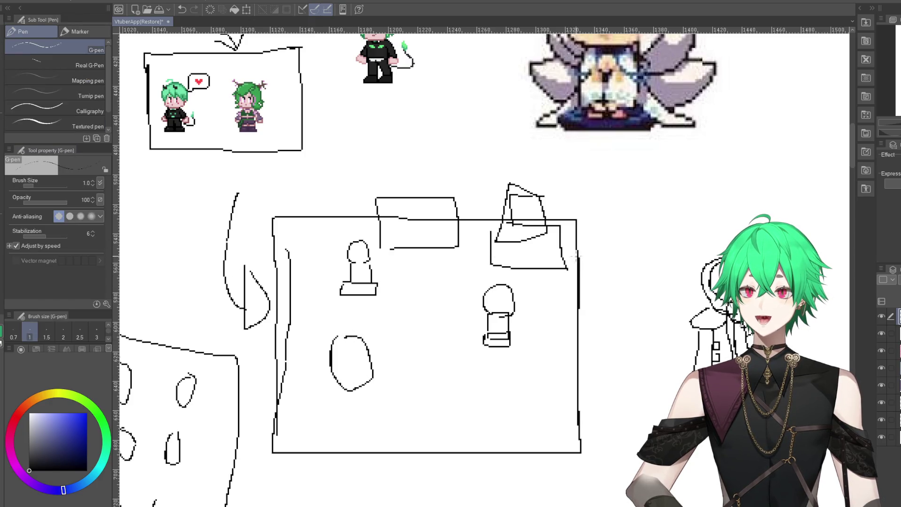
pyautogui.scroll(1, 576, 256)
pyautogui.scroll(-1, 527, 365)
pyautogui.scroll(-2, 497, 362)
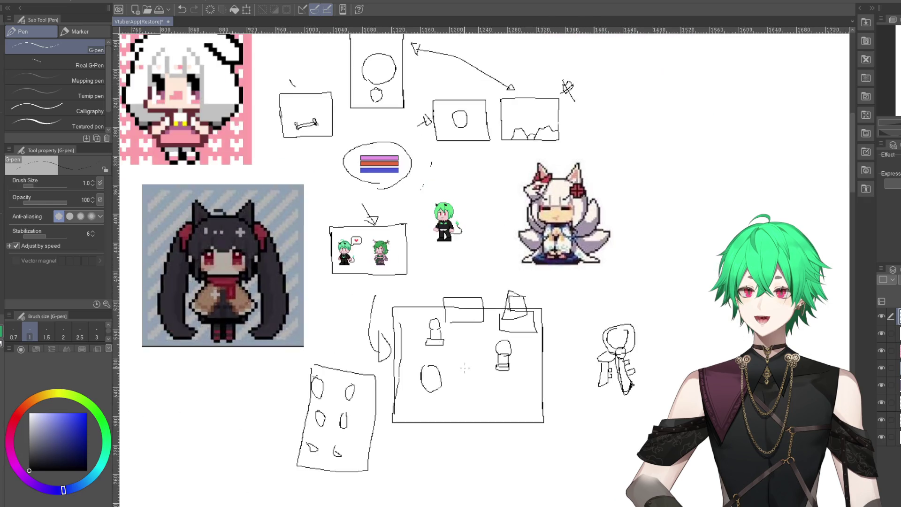
pyautogui.scroll(1, 537, 369)
pyautogui.scroll(1, 538, 370)
pyautogui.scroll(1, 537, 376)
pyautogui.scroll(2, 533, 446)
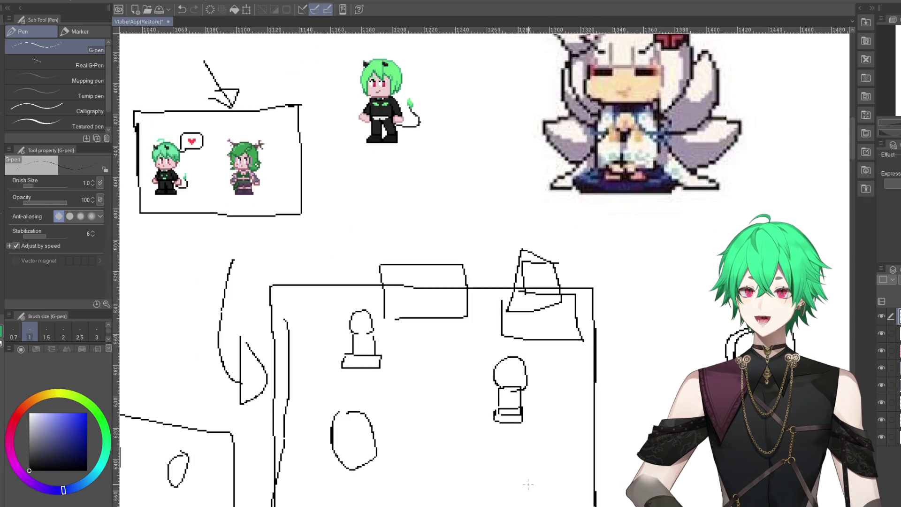
pyautogui.scroll(-1, 498, 382)
pyautogui.scroll(-2, 324, 154)
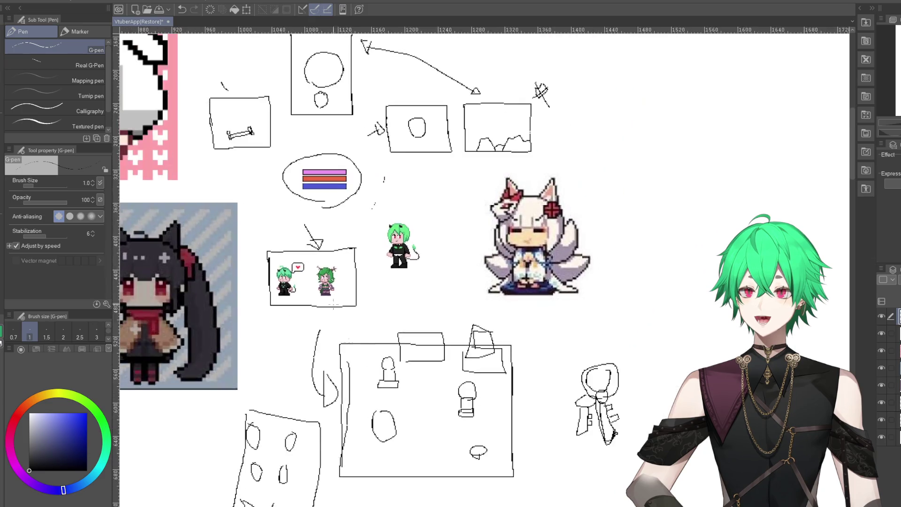
pyautogui.scroll(1, 310, 145)
pyautogui.scroll(1, 362, 193)
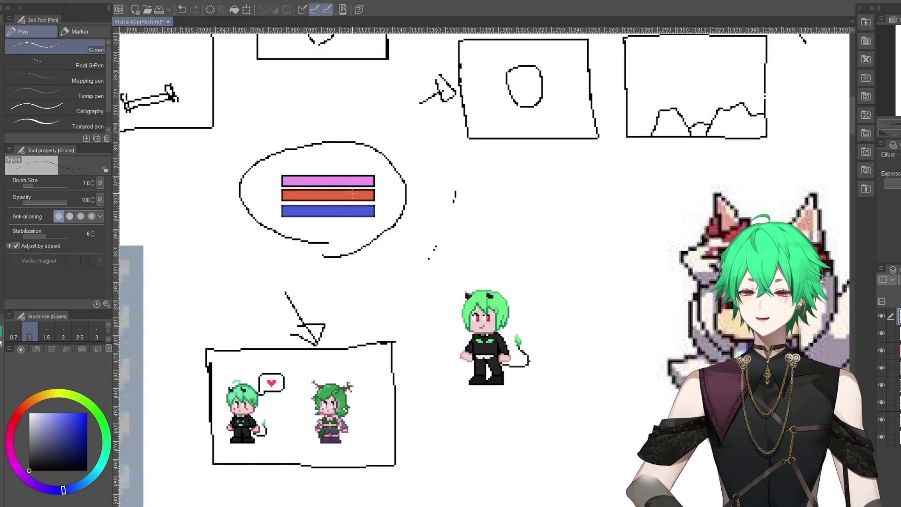
pyautogui.scroll(-2, 305, 197)
pyautogui.scroll(1, 305, 197)
pyautogui.scroll(-2, 329, 235)
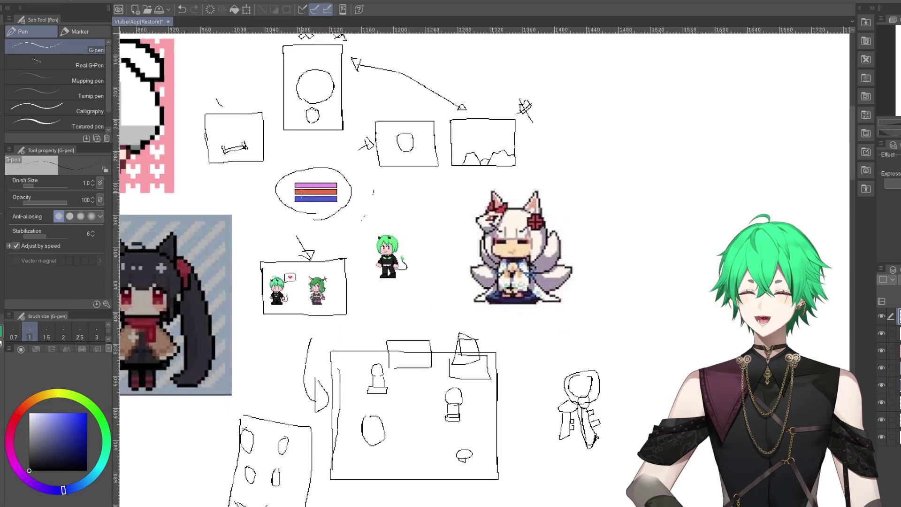
pyautogui.scroll(-1, 383, 356)
pyautogui.scroll(1, 387, 383)
pyautogui.scroll(2, 387, 383)
pyautogui.scroll(1, 387, 383)
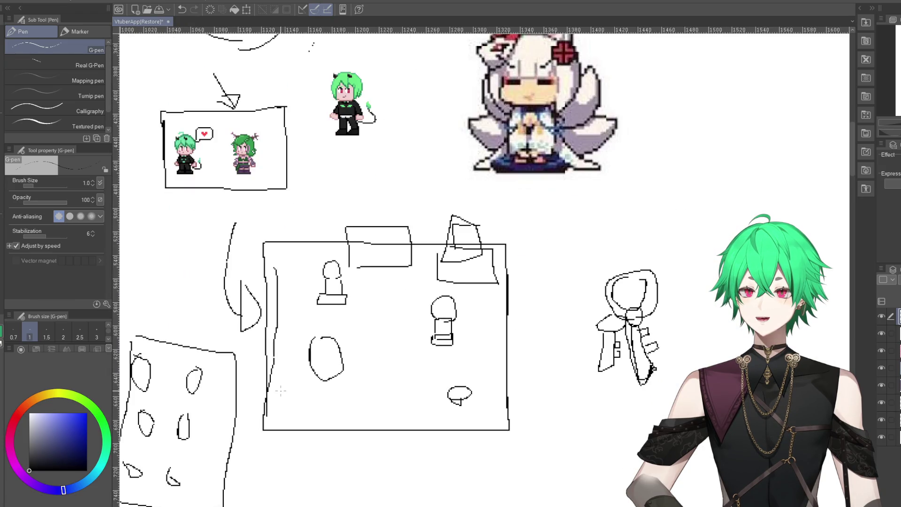
pyautogui.moveTo(281, 391)
pyautogui.mouseDown()
pyautogui.moveTo(333, 414)
pyautogui.moveTo(314, 399)
pyautogui.mouseUp()
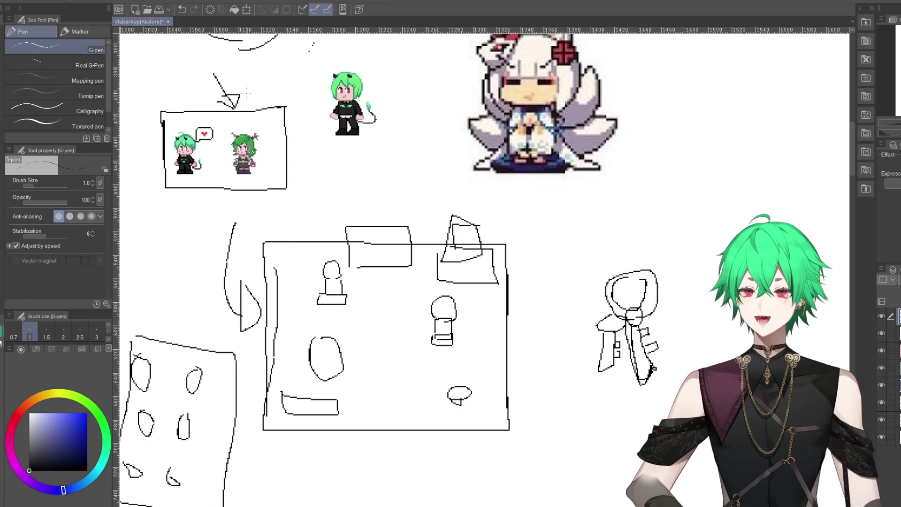
pyautogui.click(185, 10)
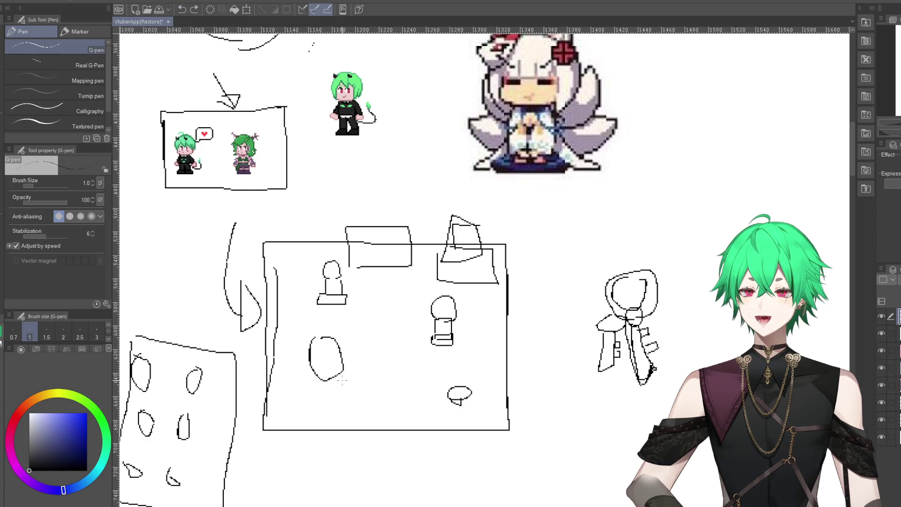
pyautogui.scroll(-3, 427, 410)
pyautogui.scroll(-1, 427, 410)
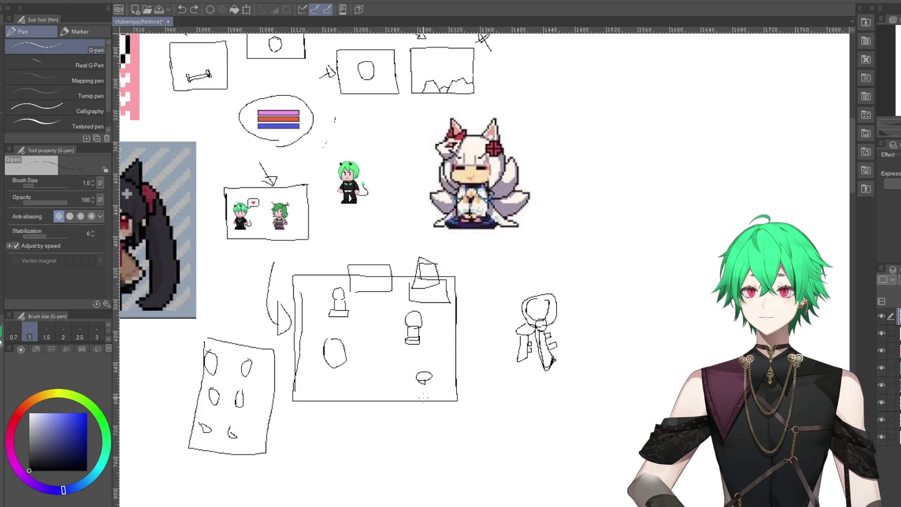
pyautogui.scroll(-1, 427, 410)
pyautogui.scroll(-1, 427, 410)
pyautogui.scroll(1, 365, 346)
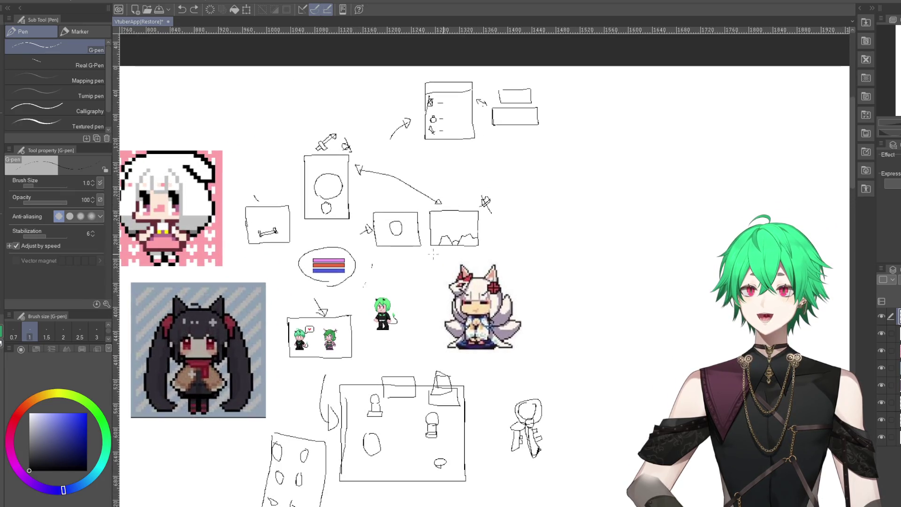
pyautogui.scroll(1, 365, 346)
pyautogui.scroll(1, 376, 328)
pyautogui.scroll(1, 388, 314)
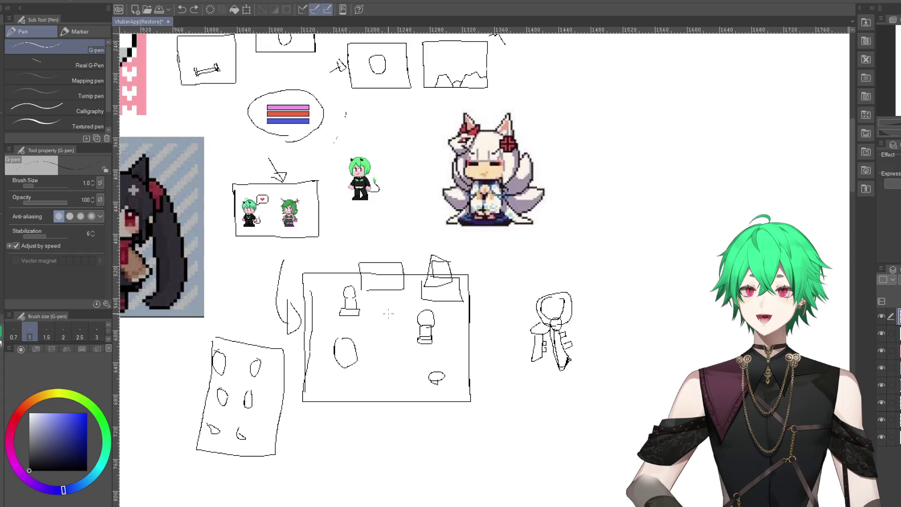
pyautogui.scroll(-1, 395, 367)
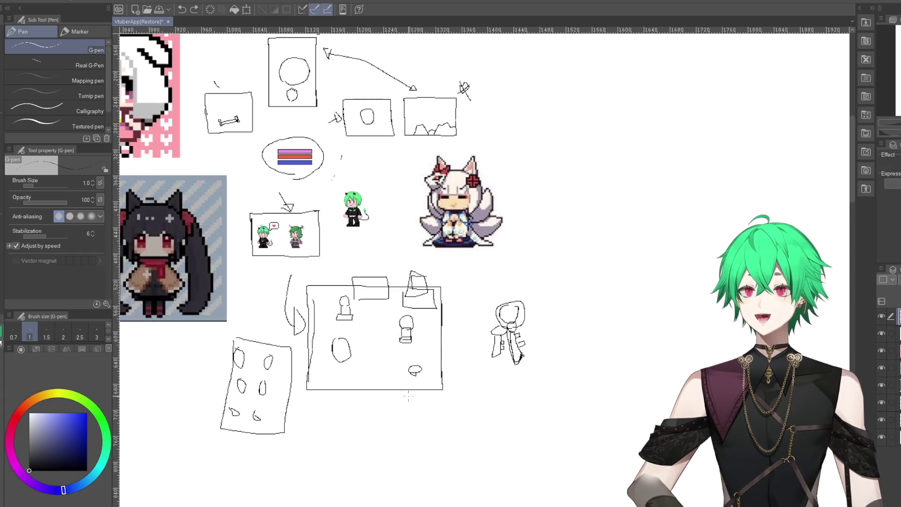
pyautogui.scroll(-1, 396, 367)
pyautogui.scroll(-1, 395, 367)
pyautogui.scroll(1, 404, 324)
pyautogui.scroll(2, 412, 335)
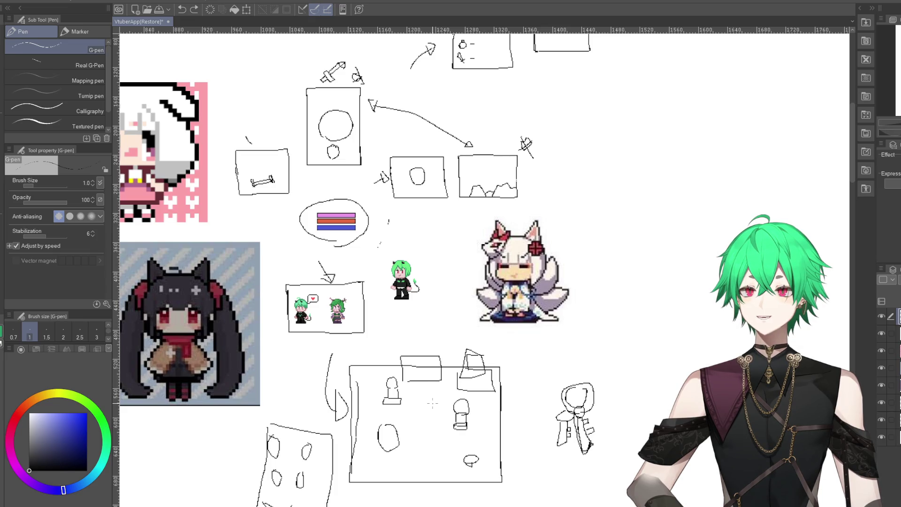
pyautogui.scroll(-1, 433, 403)
pyautogui.scroll(-1, 432, 402)
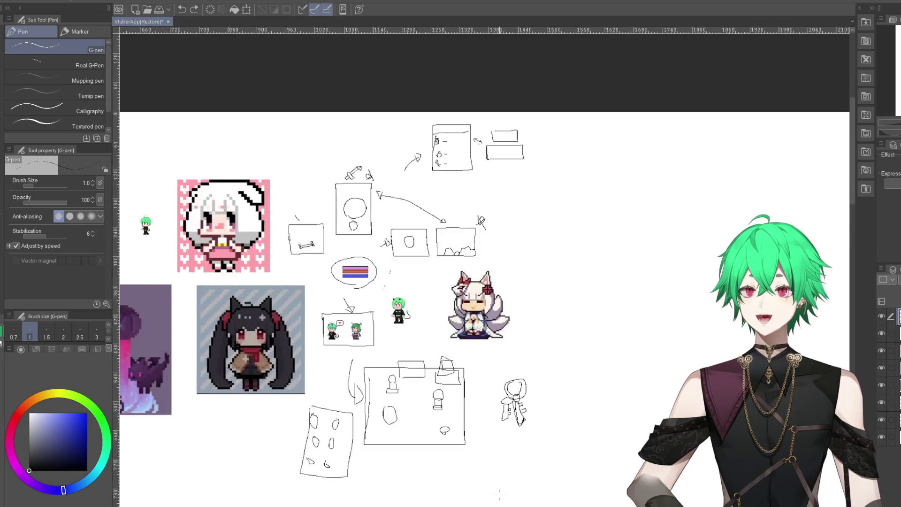
pyautogui.scroll(2, 533, 446)
pyautogui.scroll(1, 533, 447)
pyautogui.scroll(1, 534, 289)
pyautogui.scroll(1, 533, 290)
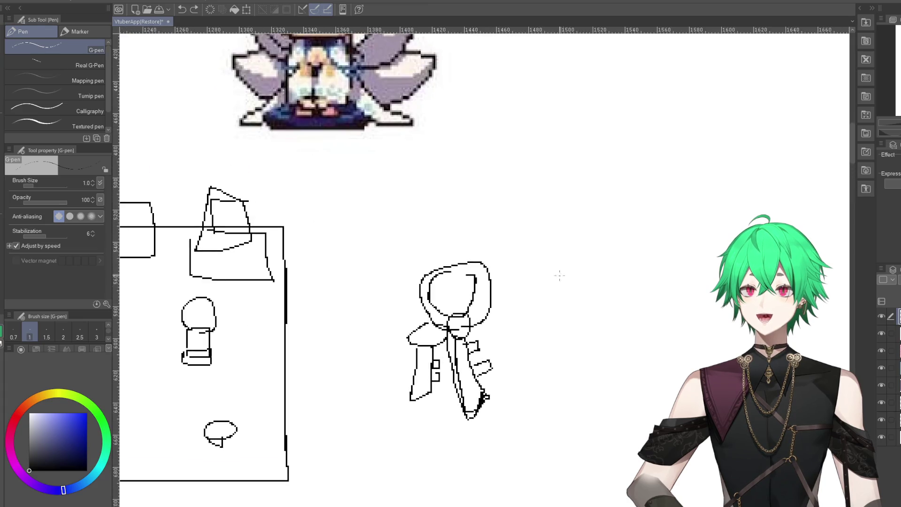
pyautogui.moveTo(566, 273); pyautogui.dragTo(536, 295)
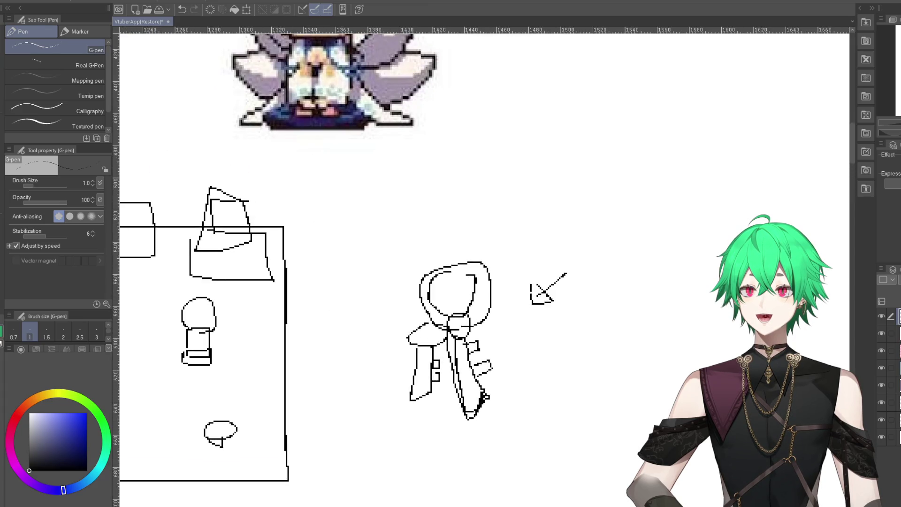
pyautogui.click(183, 12)
pyautogui.click(183, 11)
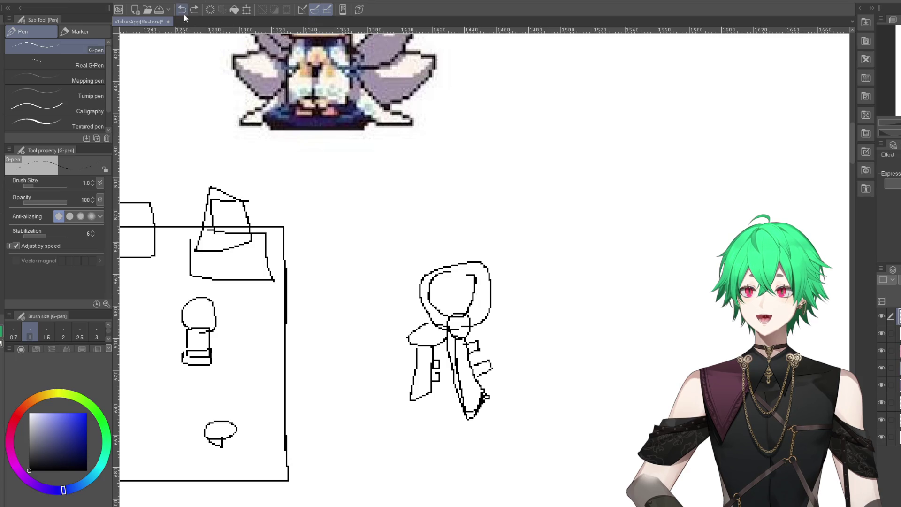
pyautogui.scroll(-2, 444, 330)
pyautogui.scroll(-1, 444, 330)
pyautogui.scroll(-1, 444, 330)
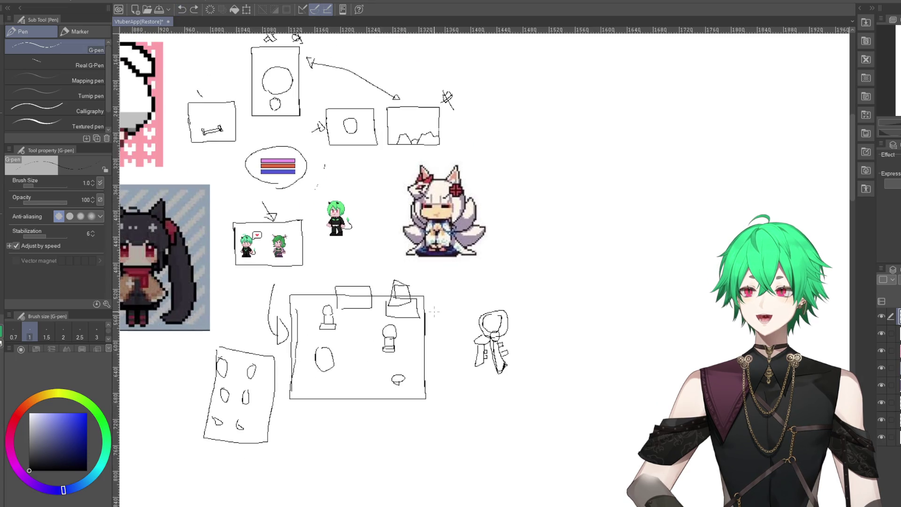
pyautogui.scroll(1, 305, 277)
pyautogui.scroll(1, 296, 289)
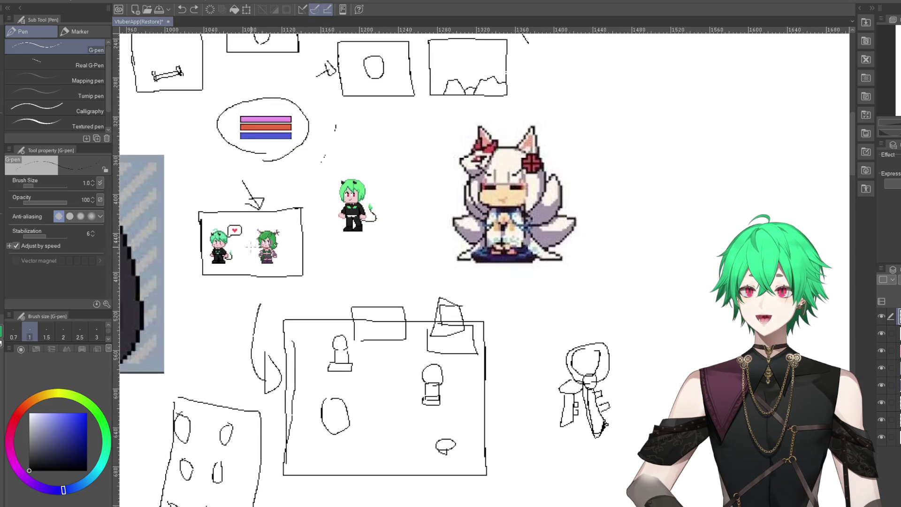
pyautogui.scroll(3, 244, 181)
pyautogui.scroll(1, 166, 164)
pyautogui.scroll(1, 300, 284)
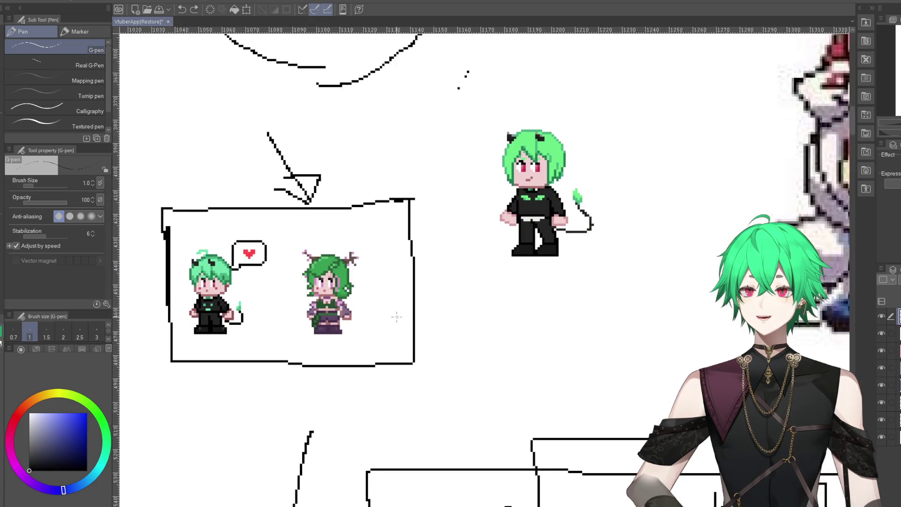
pyautogui.moveTo(368, 303); pyautogui.dragTo(514, 345)
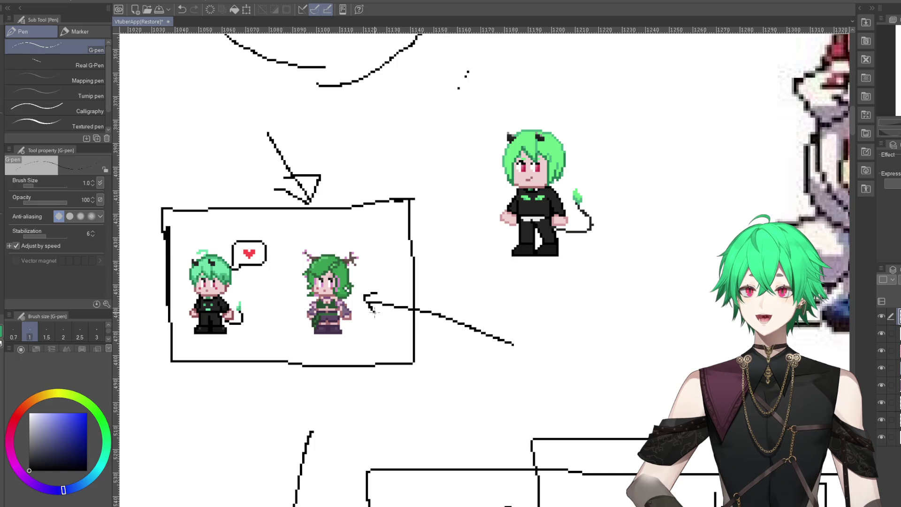
pyautogui.hotkey('ctrl', 'z')
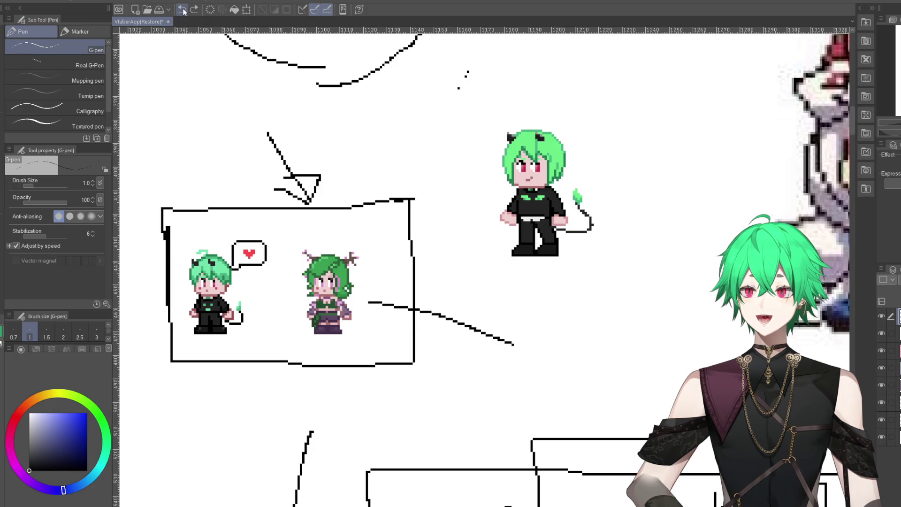
pyautogui.hotkey('ctrl', 'z')
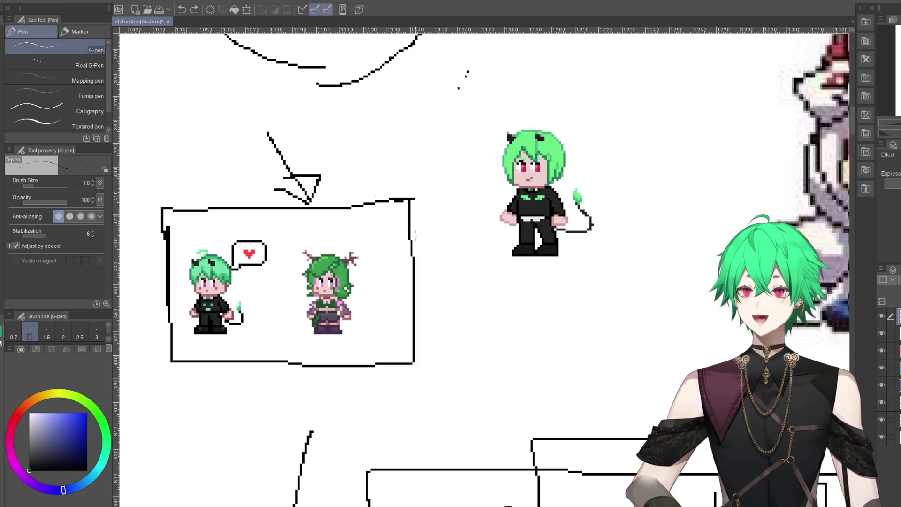
pyautogui.moveTo(278, 413); pyautogui.dragTo(271, 362)
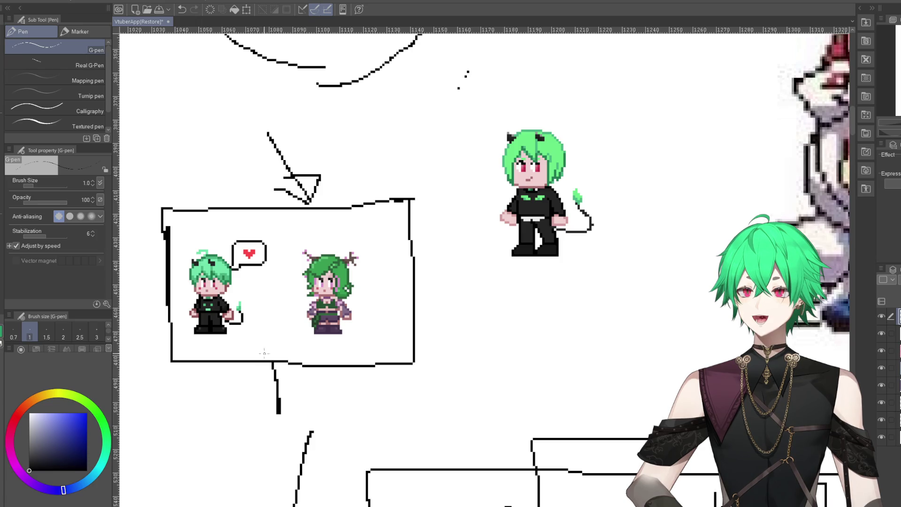
pyautogui.click(182, 10)
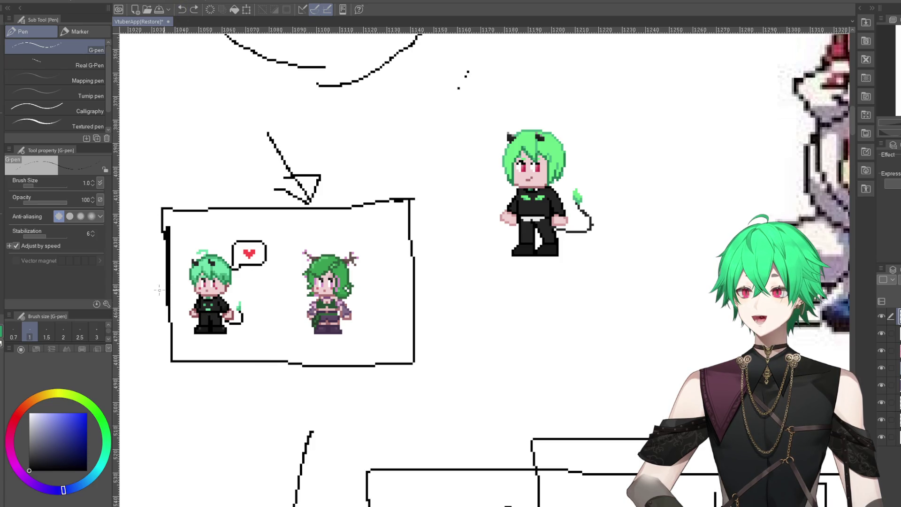
pyautogui.scroll(-2, 218, 280)
pyautogui.scroll(-1, 267, 313)
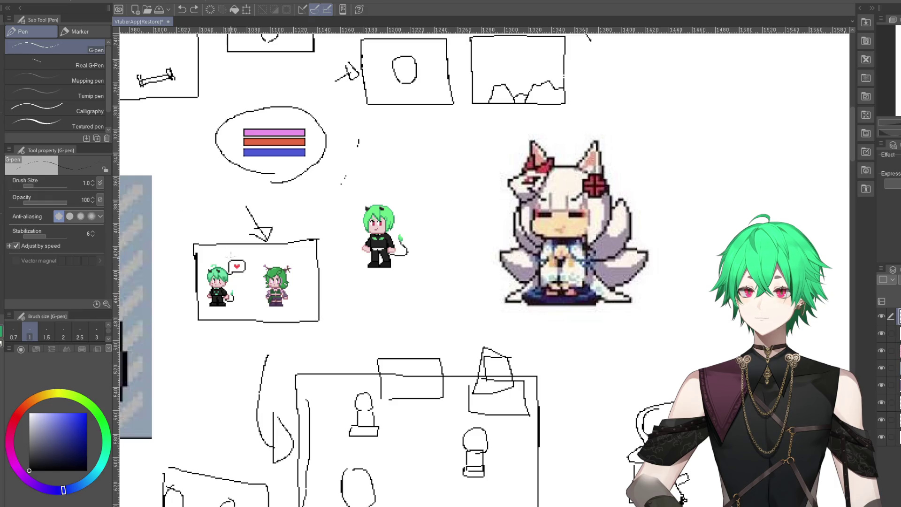
pyautogui.scroll(2, 373, 313)
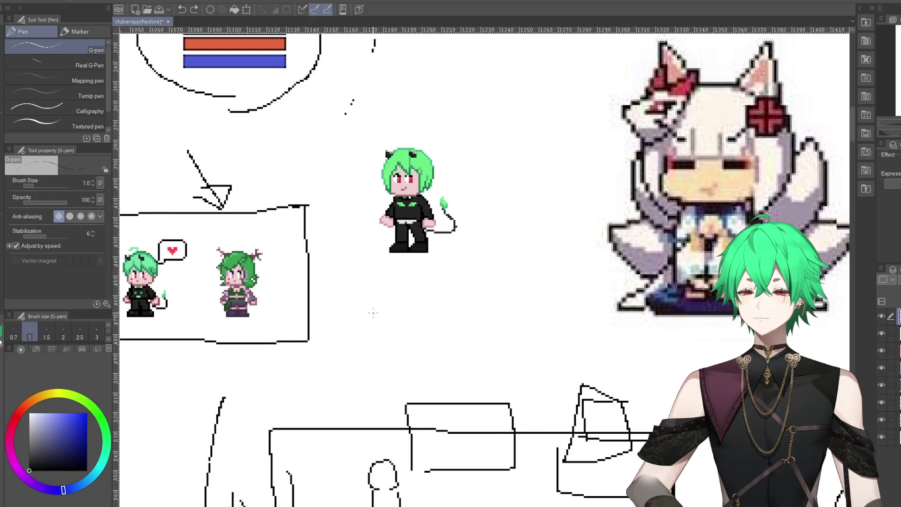
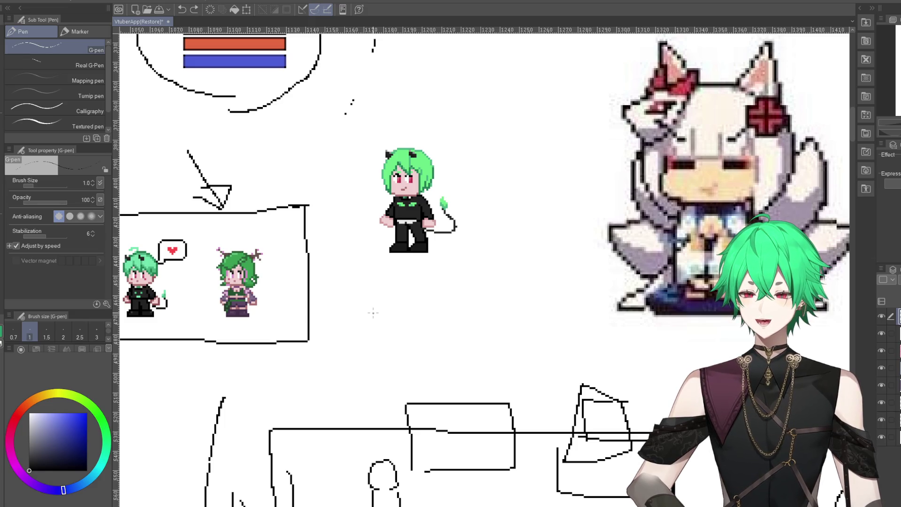
# - Draw an egg outline with a zigzag crack across it beside the key sketch
pyautogui.scroll(-3, 444, 319)
pyautogui.scroll(-2, 357, 291)
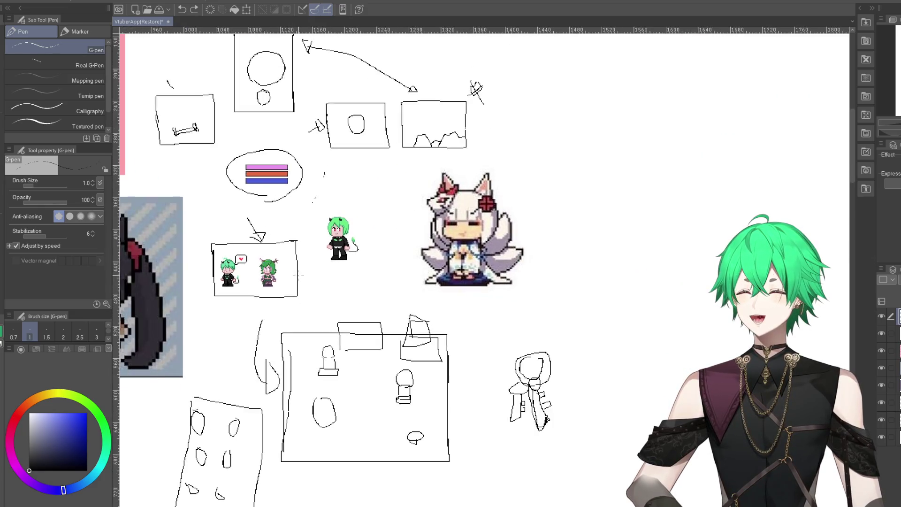
pyautogui.scroll(1, 383, 327)
pyautogui.scroll(1, 383, 328)
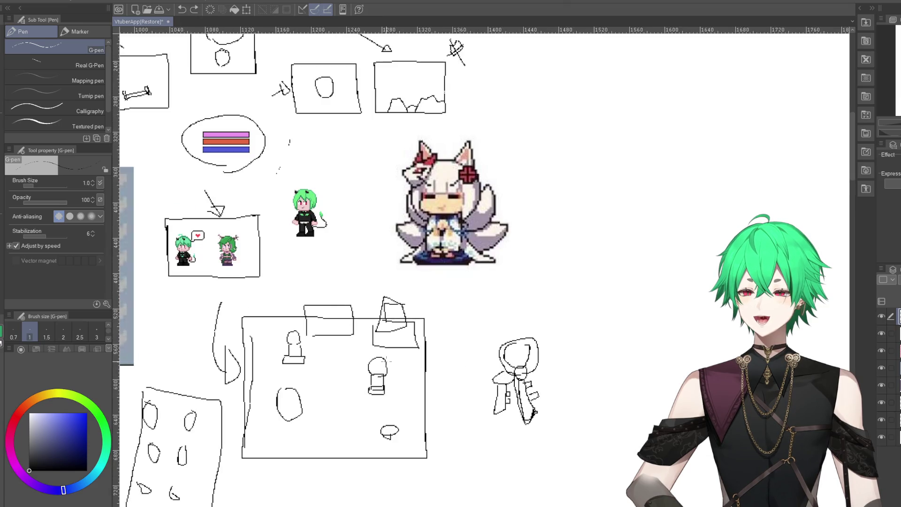
pyautogui.scroll(-1, 404, 275)
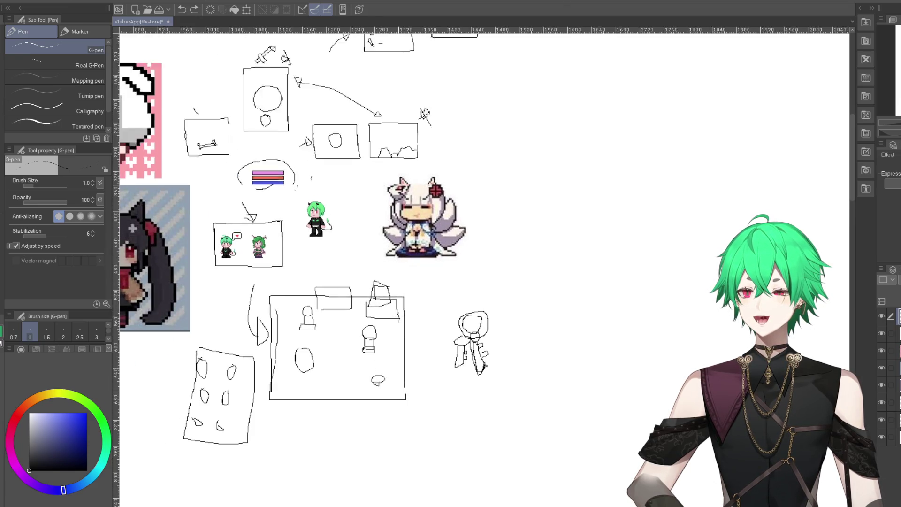
pyautogui.scroll(-2, 408, 329)
pyautogui.scroll(1, 308, 214)
pyautogui.scroll(2, 308, 214)
pyautogui.scroll(1, 308, 213)
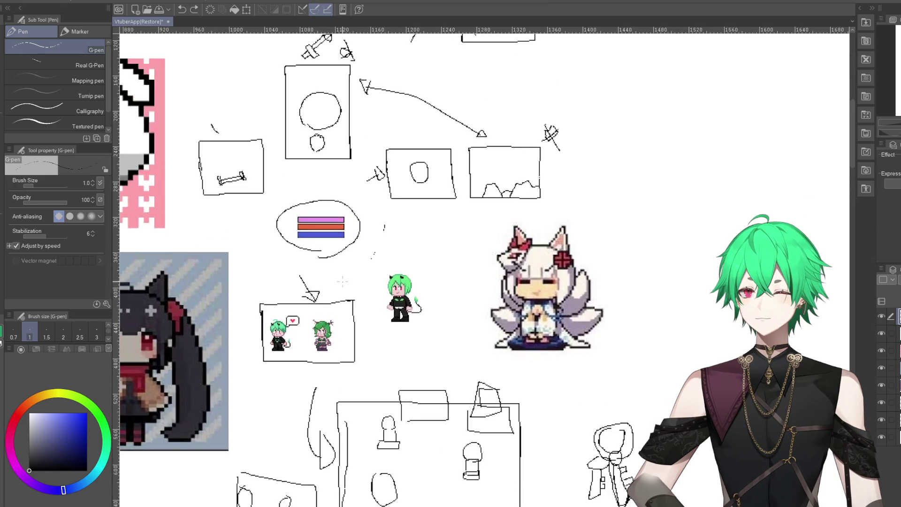
pyautogui.scroll(1, 305, 234)
pyautogui.scroll(1, 301, 263)
pyautogui.scroll(1, 296, 297)
pyautogui.scroll(1, 296, 296)
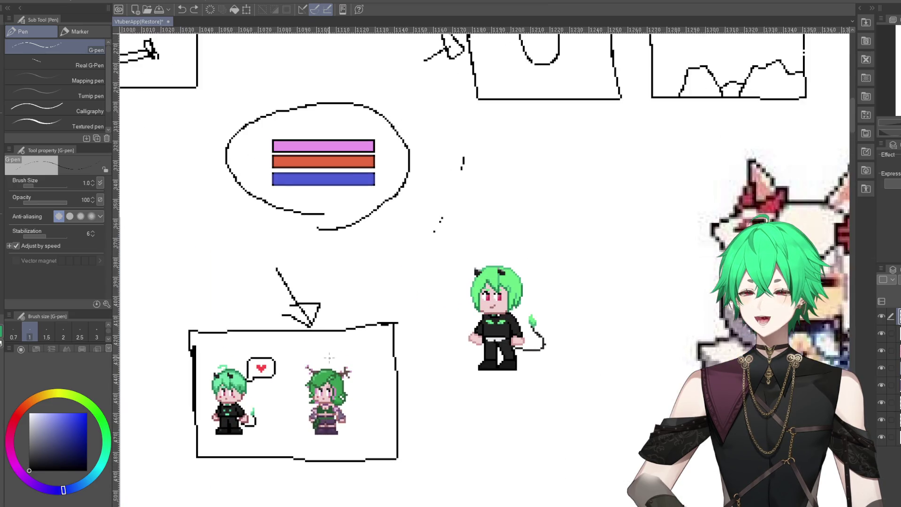
pyautogui.scroll(-1, 329, 296)
pyautogui.scroll(-2, 338, 295)
pyautogui.scroll(-2, 341, 295)
pyautogui.scroll(-1, 341, 295)
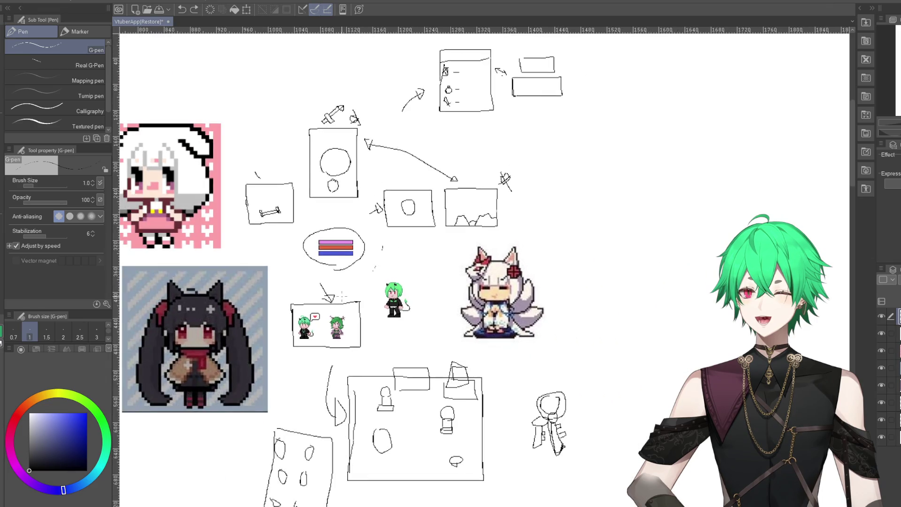
pyautogui.scroll(-2, 342, 295)
pyautogui.scroll(1, 337, 288)
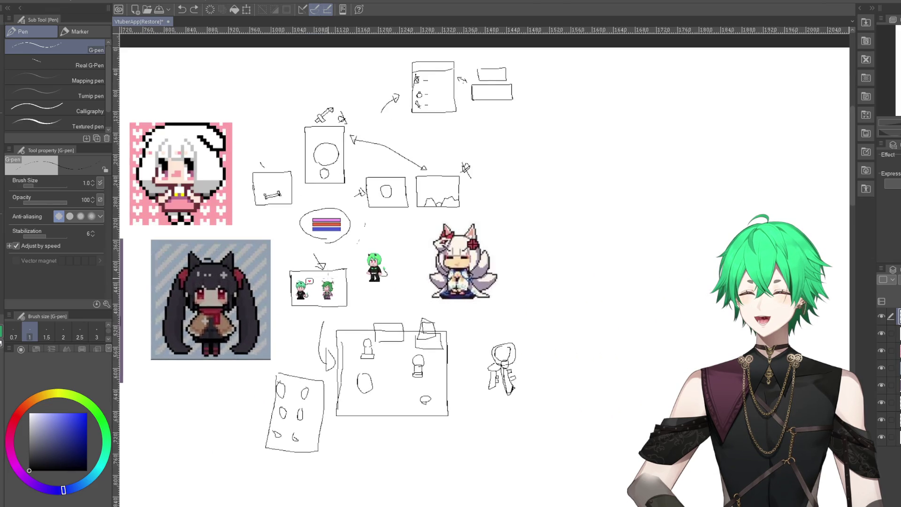
pyautogui.scroll(2, 331, 277)
pyautogui.scroll(1, 332, 278)
pyautogui.scroll(3, 310, 370)
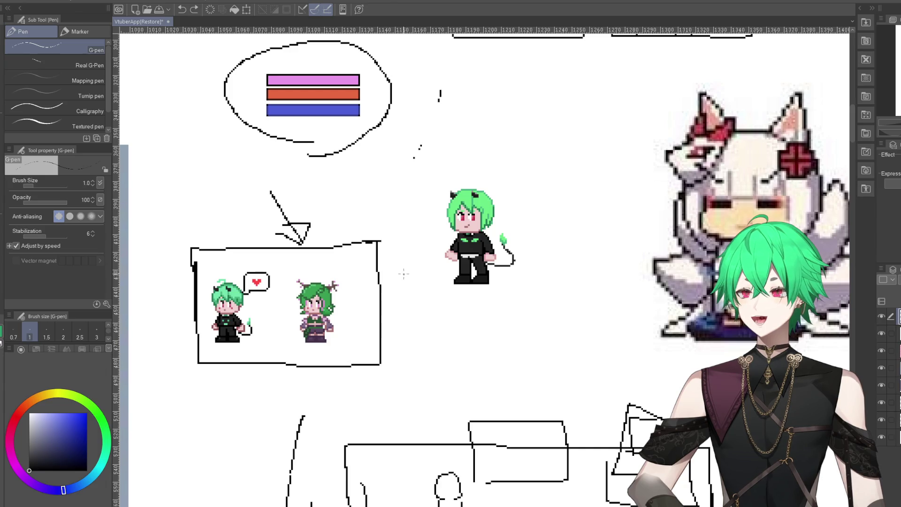
pyautogui.scroll(-1, 386, 243)
pyautogui.scroll(-3, 386, 243)
pyautogui.scroll(1, 473, 461)
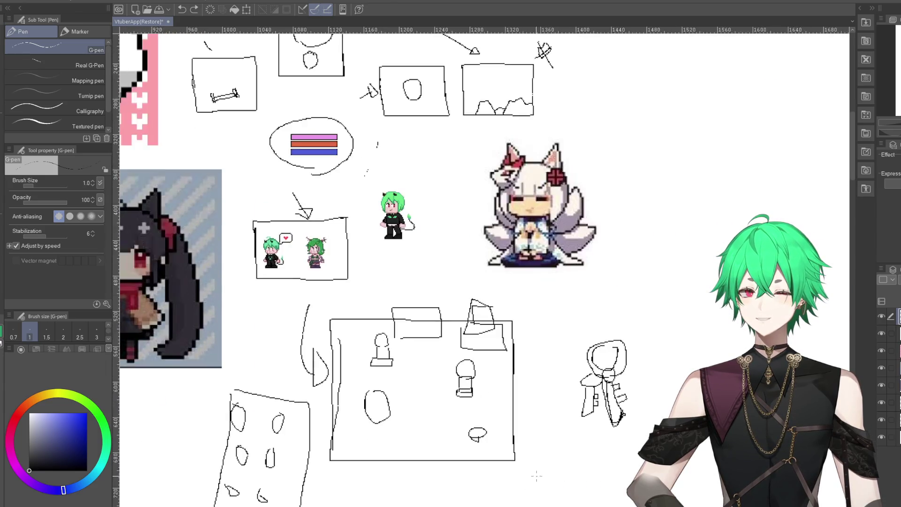
pyautogui.scroll(1, 472, 461)
pyautogui.scroll(-1, 567, 365)
pyautogui.scroll(1, 567, 365)
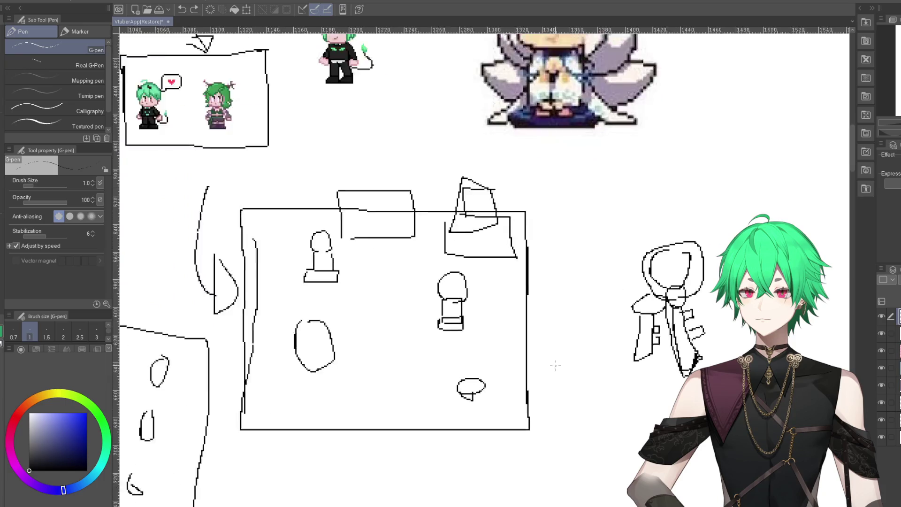
pyautogui.scroll(1, 566, 366)
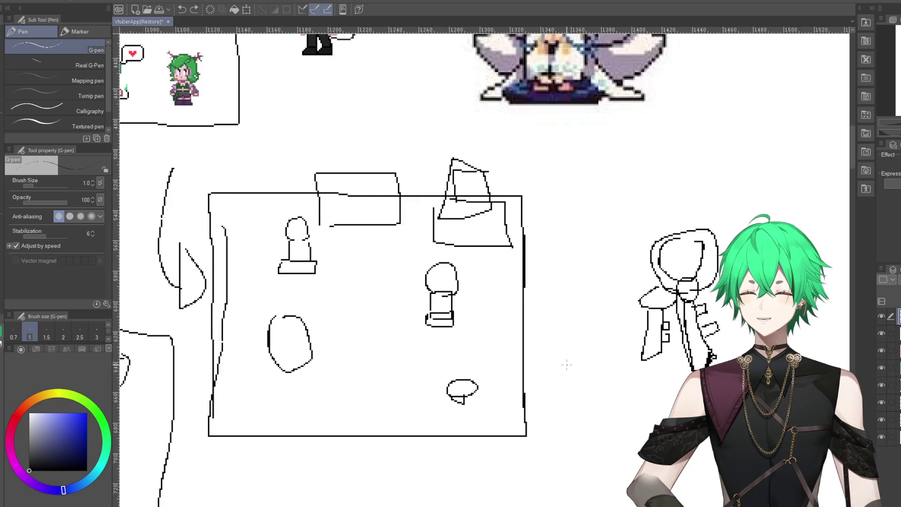
pyautogui.scroll(-3, 566, 365)
pyautogui.scroll(1, 411, 147)
pyautogui.scroll(1, 411, 148)
pyautogui.scroll(1, 411, 147)
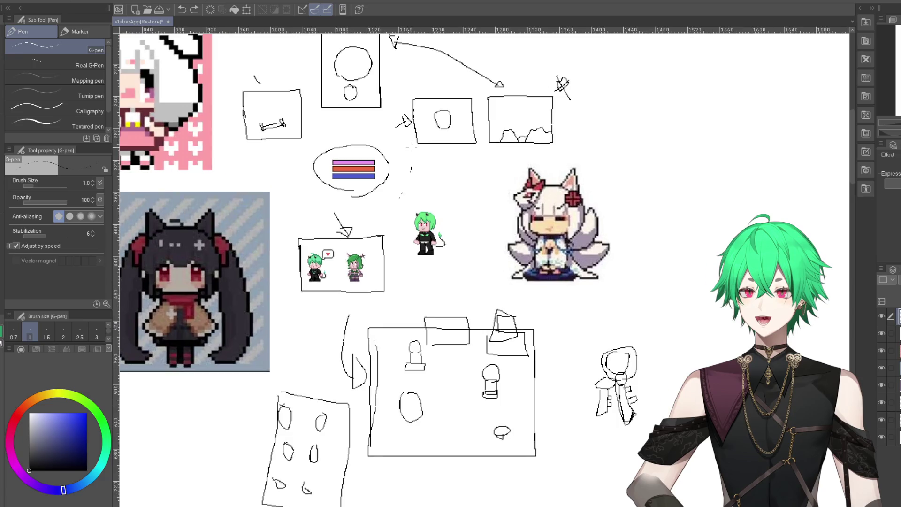
pyautogui.scroll(1, 412, 147)
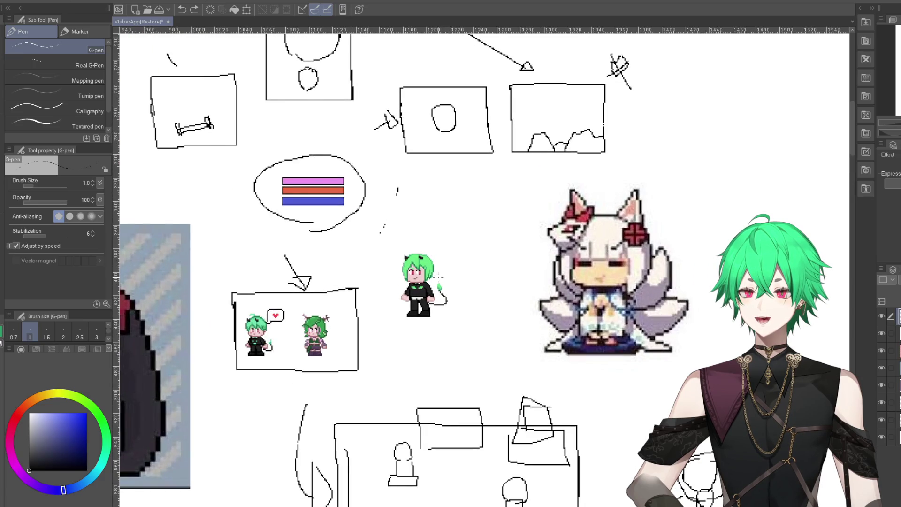
pyautogui.scroll(-2, 436, 268)
pyautogui.scroll(-1, 359, 286)
pyautogui.scroll(1, 443, 342)
pyautogui.scroll(1, 472, 354)
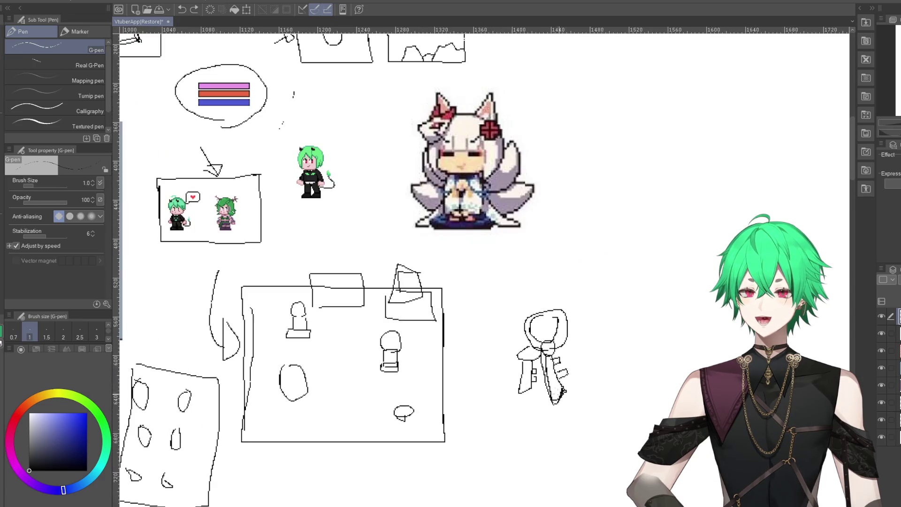
pyautogui.scroll(-1, 486, 332)
pyautogui.scroll(2, 485, 333)
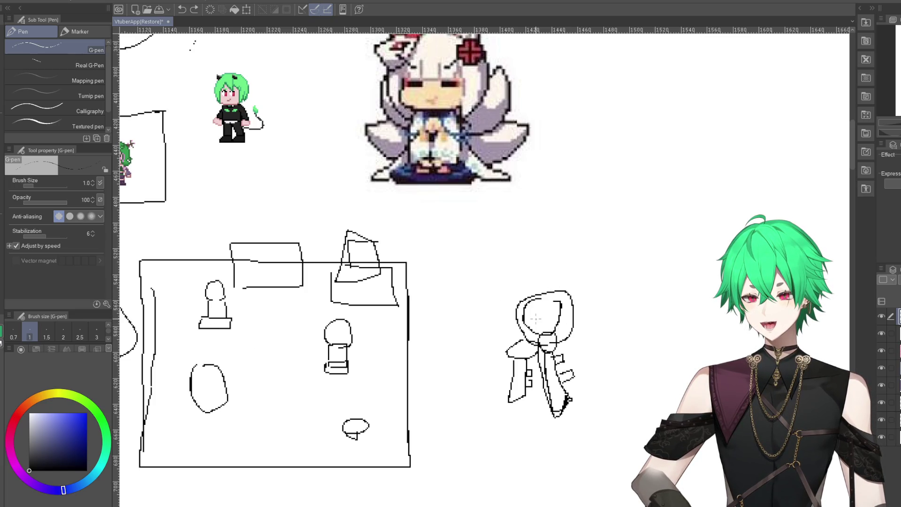
pyautogui.moveTo(658, 290); pyautogui.dragTo(660, 306)
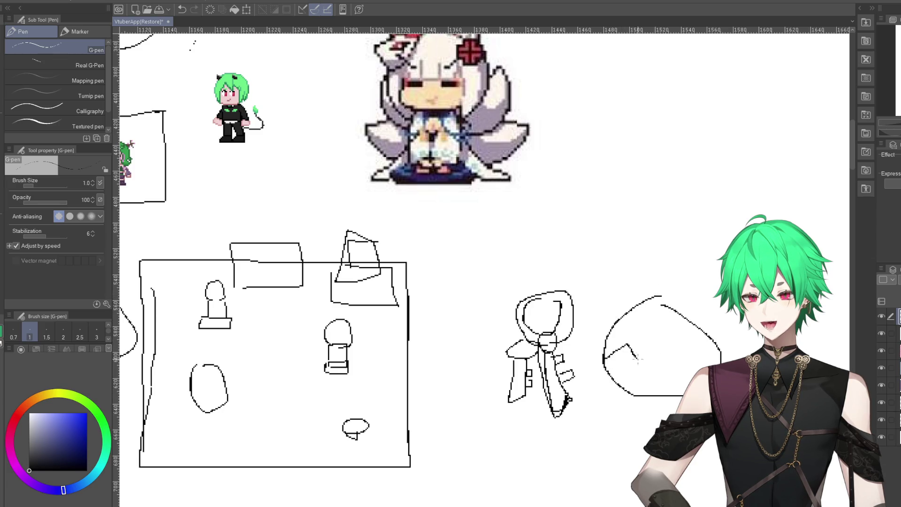
pyautogui.moveTo(675, 363); pyautogui.dragTo(716, 359)
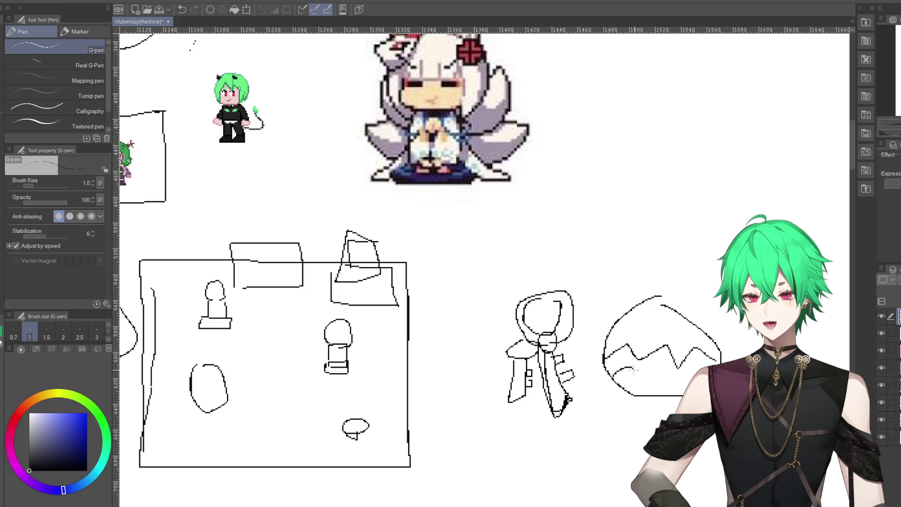
# - Sketch a new screen frame on the right holding a plus sign and an inner bar
pyautogui.scroll(-2, 474, 293)
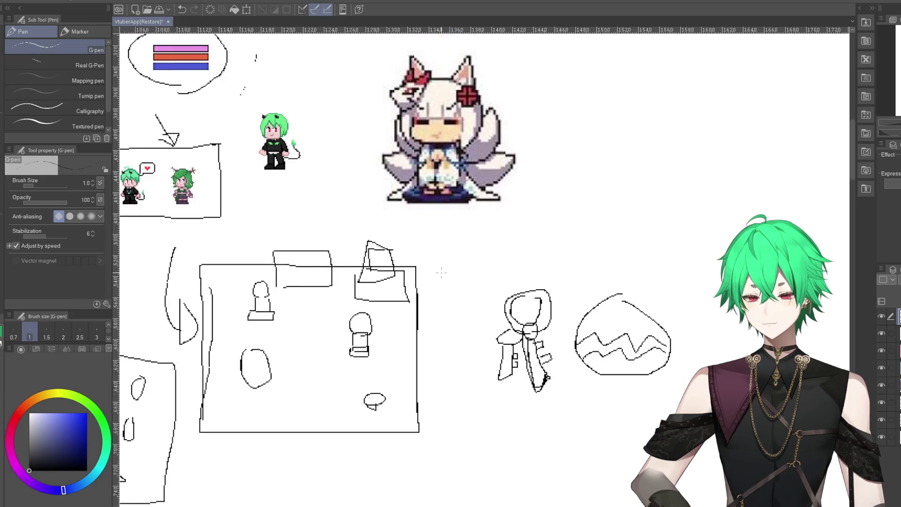
pyautogui.scroll(1, 441, 328)
pyautogui.scroll(-2, 421, 367)
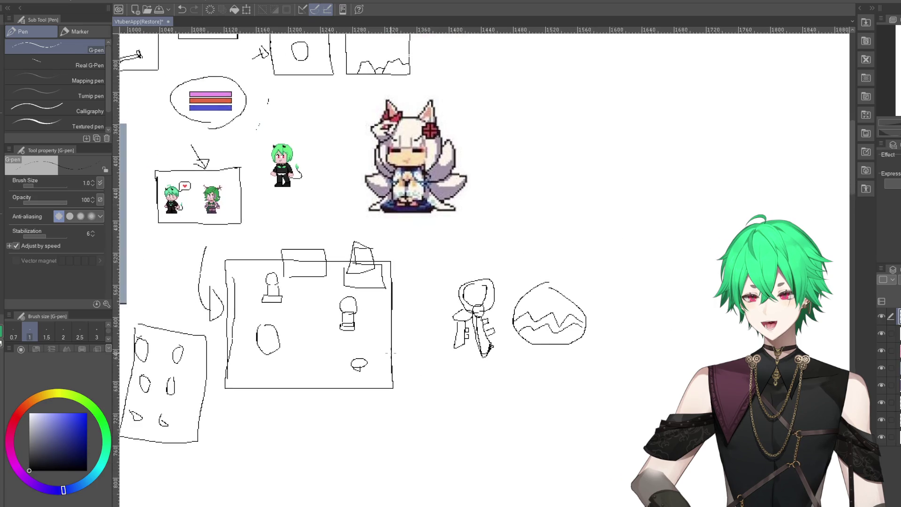
pyautogui.scroll(-1, 420, 368)
pyautogui.scroll(1, 640, 278)
pyautogui.scroll(2, 641, 279)
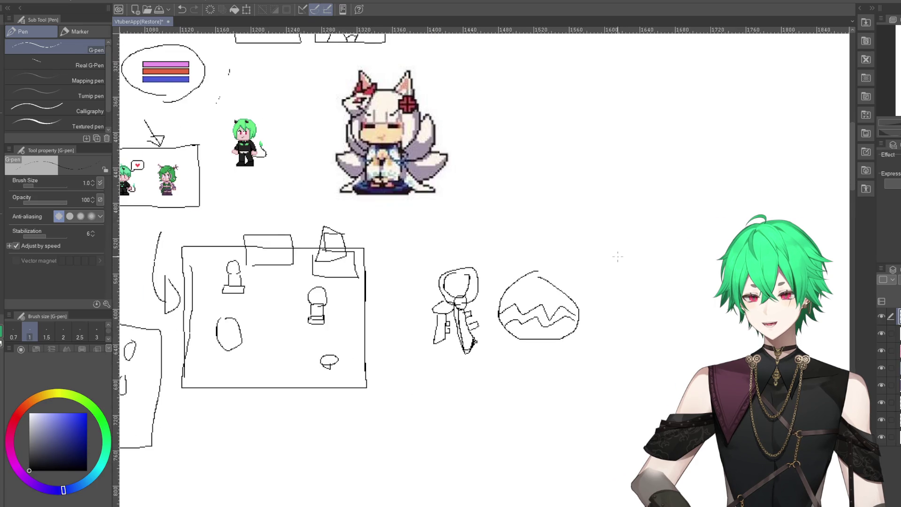
pyautogui.moveTo(625, 305); pyautogui.dragTo(643, 239)
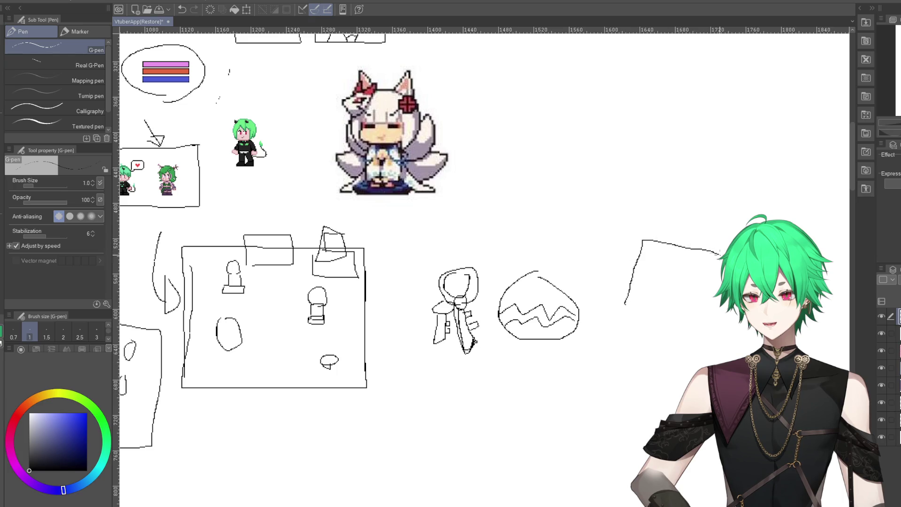
pyautogui.moveTo(701, 321); pyautogui.dragTo(625, 305)
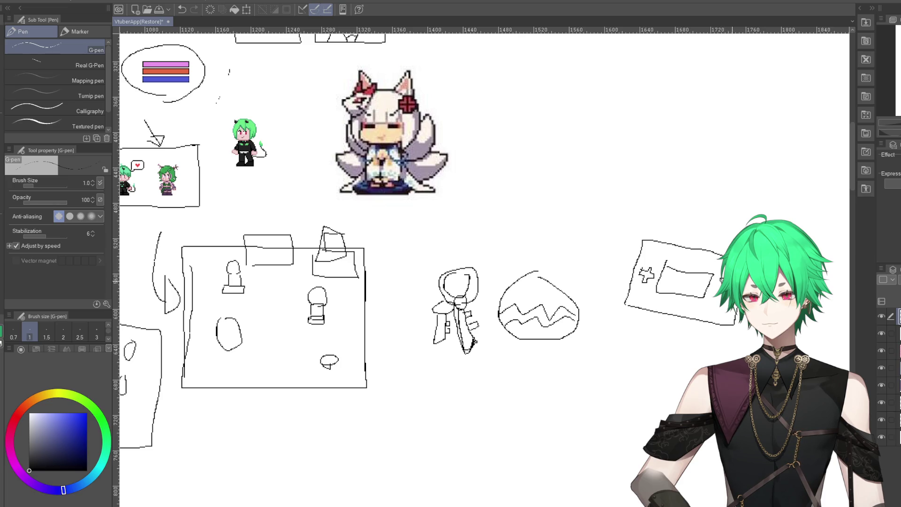
# - Lasso around the key and egg sketches, then clear the selection
pyautogui.press('m')
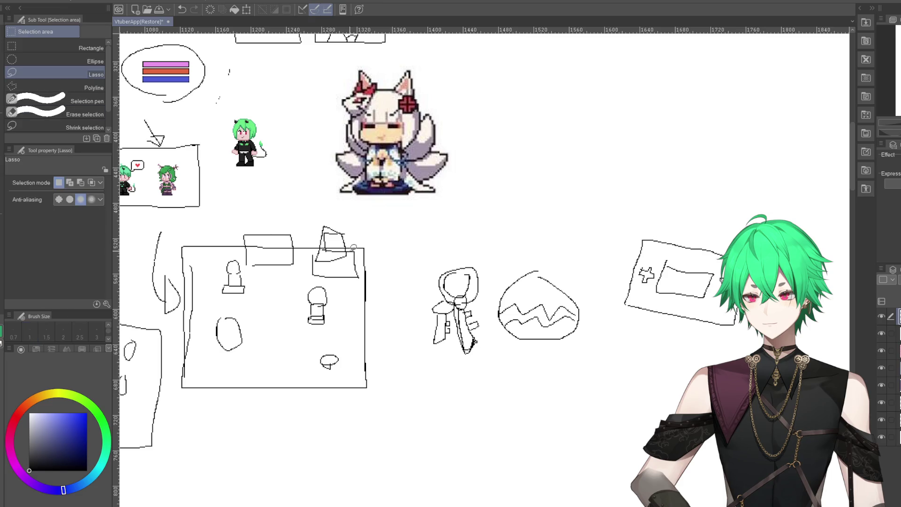
pyautogui.moveTo(447, 244); pyautogui.dragTo(433, 365)
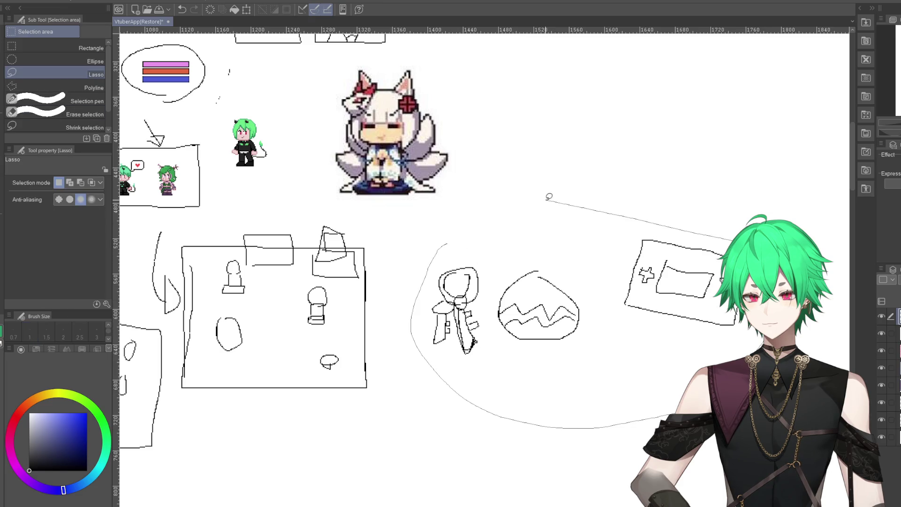
pyautogui.moveTo(671, 416); pyautogui.dragTo(547, 194)
pyautogui.hotkey('ctrl', 'd')
# - Return to the G-pen and zoom around the canvas
pyautogui.scroll(-2, 545, 393)
pyautogui.scroll(-1, 545, 392)
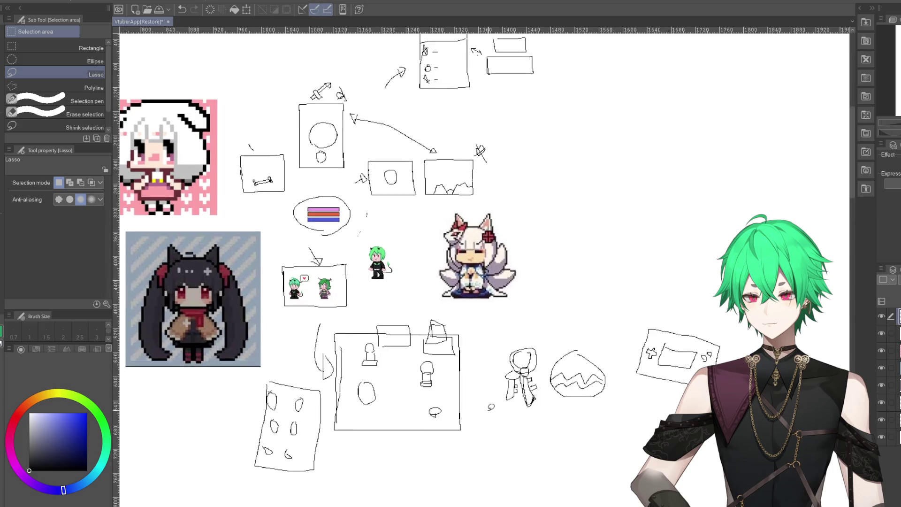
pyautogui.scroll(2, 460, 389)
pyautogui.press('p')
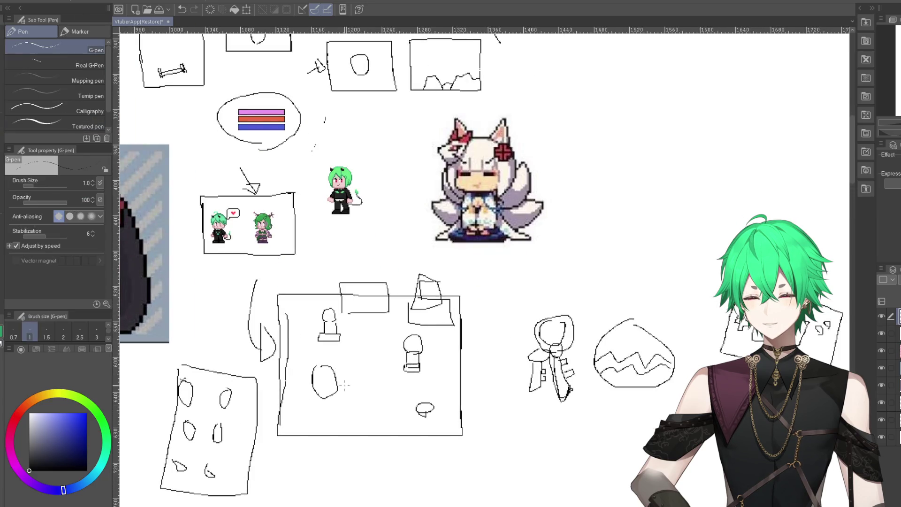
pyautogui.scroll(3, 396, 349)
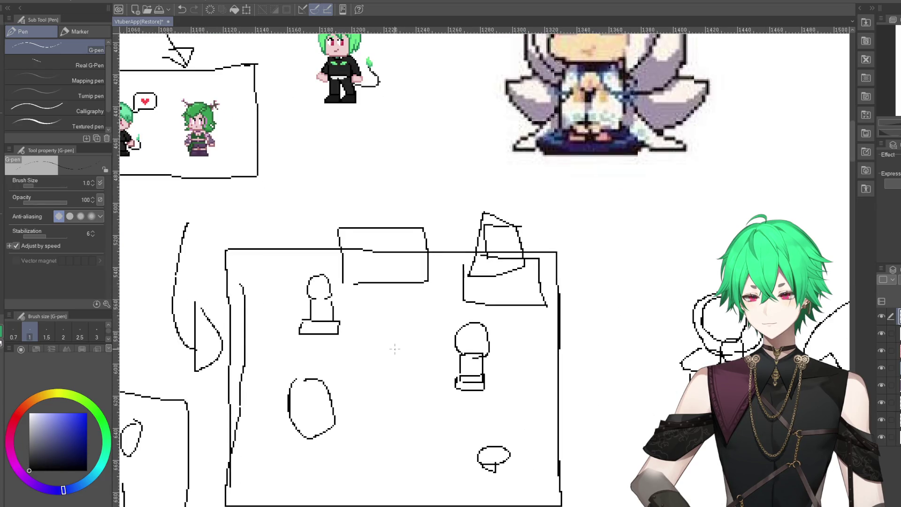
pyautogui.scroll(-2, 394, 348)
pyautogui.scroll(-2, 390, 328)
pyautogui.scroll(-1, 385, 282)
pyautogui.scroll(2, 375, 230)
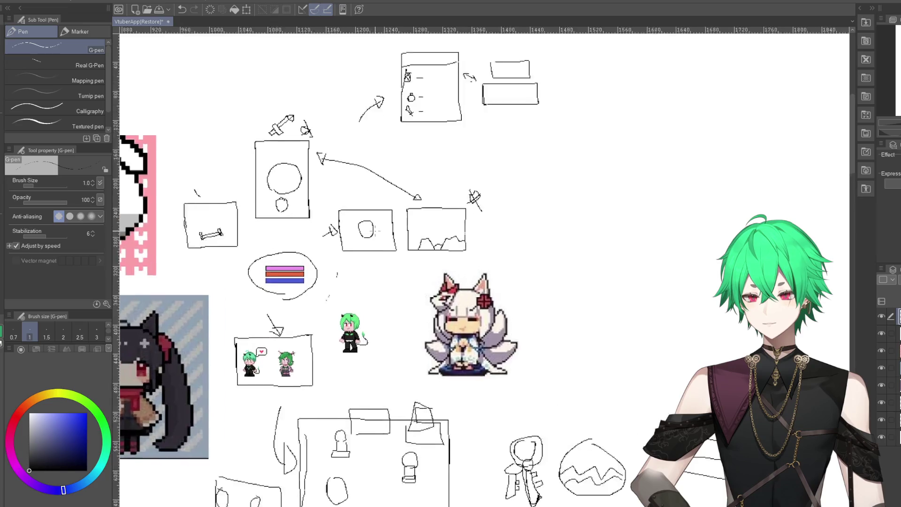
pyautogui.scroll(1, 376, 230)
pyautogui.scroll(1, 371, 221)
pyautogui.scroll(1, 339, 182)
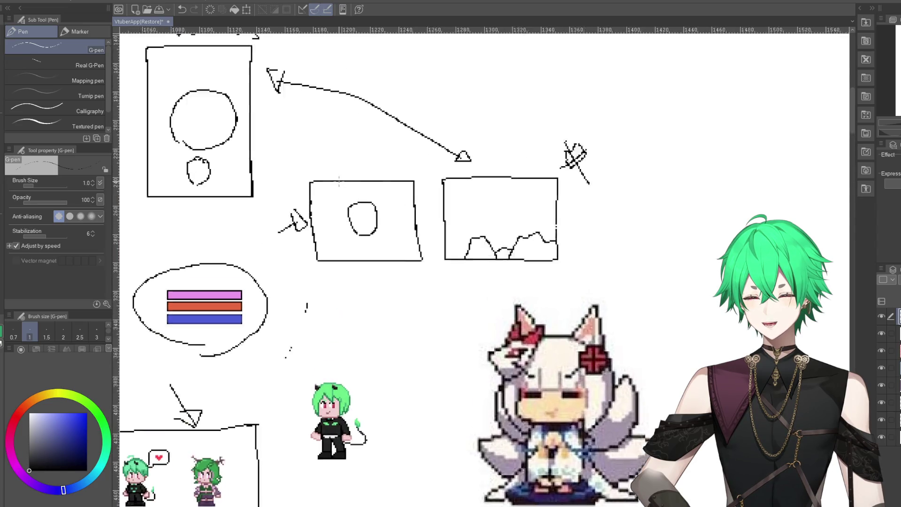
pyautogui.scroll(1, 339, 183)
pyautogui.scroll(1, 348, 183)
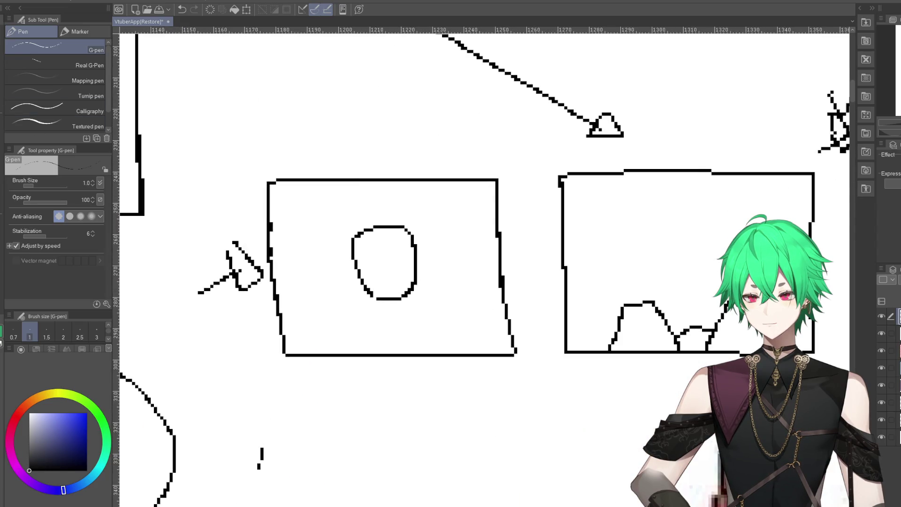
# - Lasso-select the oval inside the screen frame, delete it, and deselect
pyautogui.press('m')
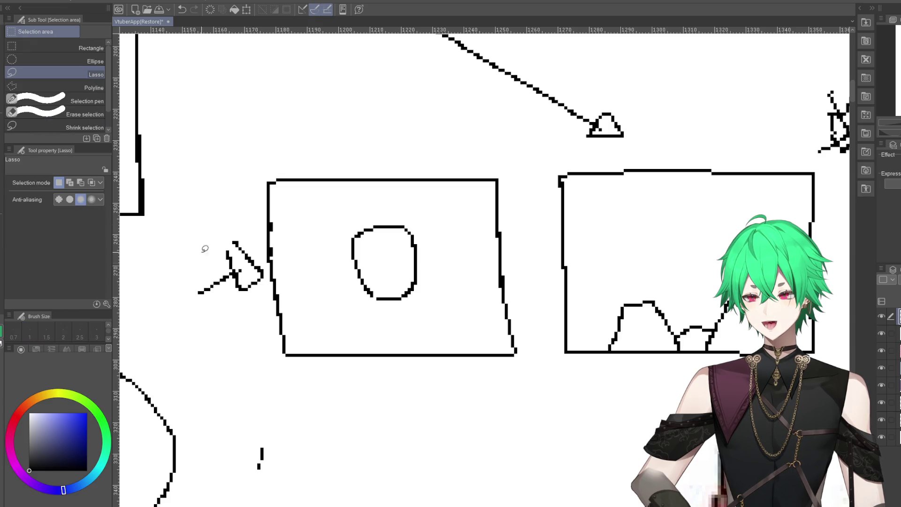
pyautogui.moveTo(321, 223); pyautogui.dragTo(376, 209)
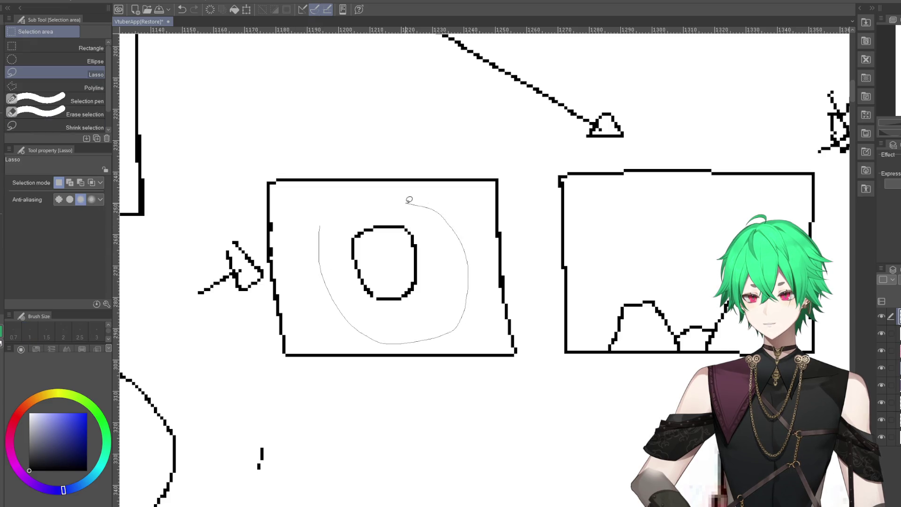
pyautogui.press('Delete')
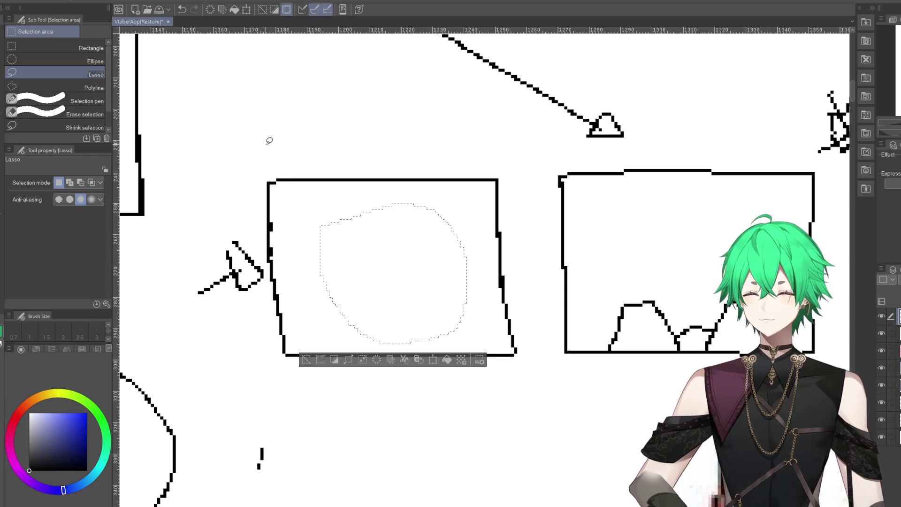
pyautogui.hotkey('ctrl', 'd')
pyautogui.press('p')
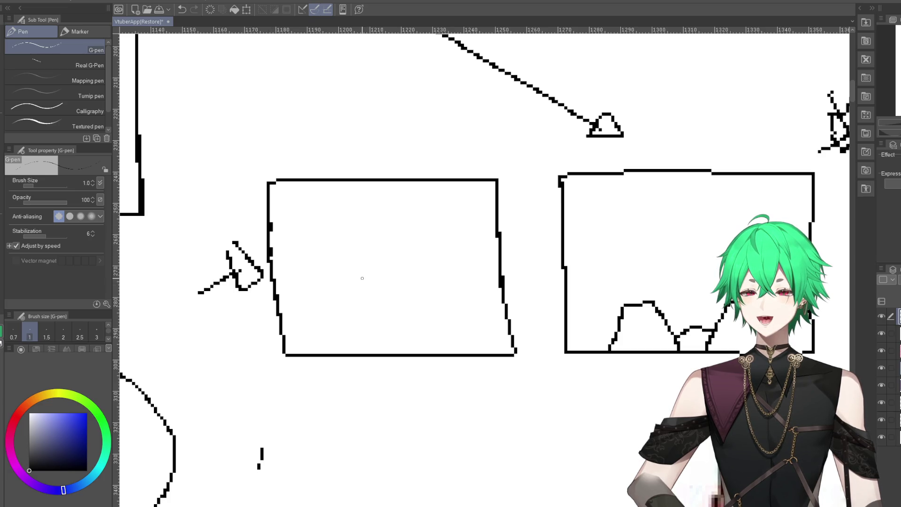
# - Try an inner box, oval, loop and diagonal in the frame, then undo them all
pyautogui.moveTo(393, 268)
pyautogui.mouseDown()
pyautogui.moveTo(393, 239)
pyautogui.moveTo(445, 202)
pyautogui.moveTo(491, 217)
pyautogui.moveTo(494, 265)
pyautogui.mouseUp()
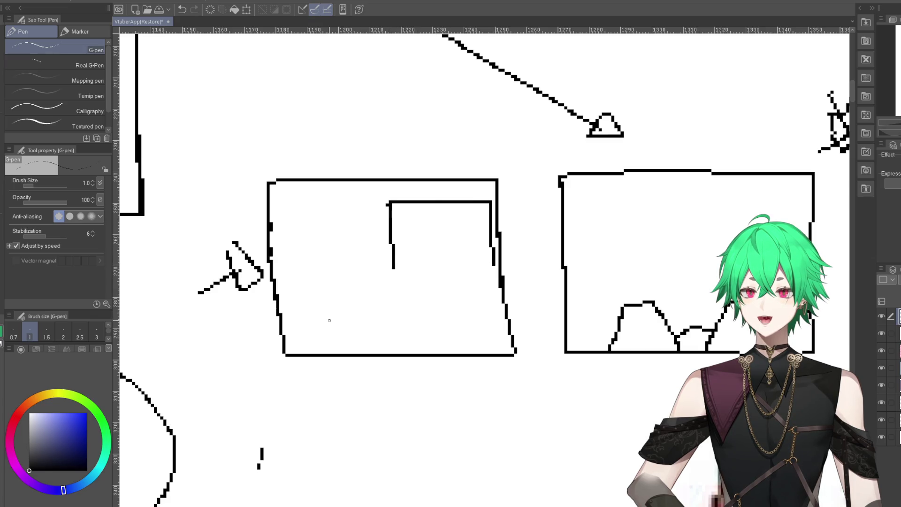
pyautogui.moveTo(325, 319); pyautogui.dragTo(322, 324)
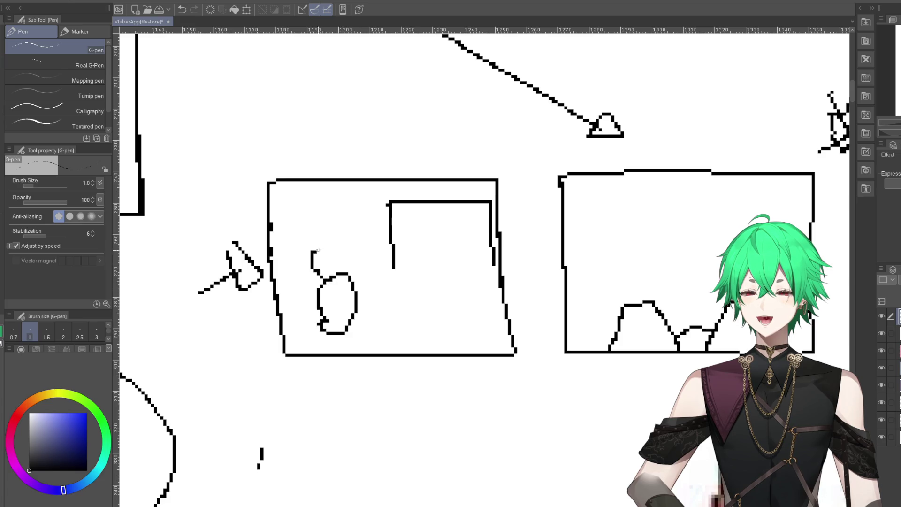
pyautogui.moveTo(324, 280); pyautogui.dragTo(324, 283)
pyautogui.moveTo(380, 296)
pyautogui.mouseDown()
pyautogui.moveTo(439, 260)
pyautogui.moveTo(430, 253)
pyautogui.mouseUp()
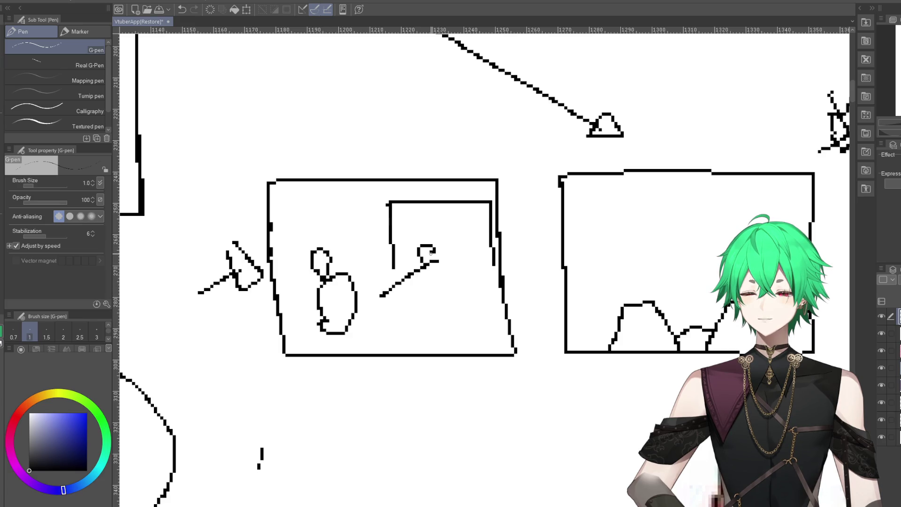
pyautogui.click(181, 9)
pyautogui.click(182, 9)
pyautogui.click(182, 9)
pyautogui.click(181, 10)
pyautogui.click(181, 10)
pyautogui.scroll(-1, 355, 319)
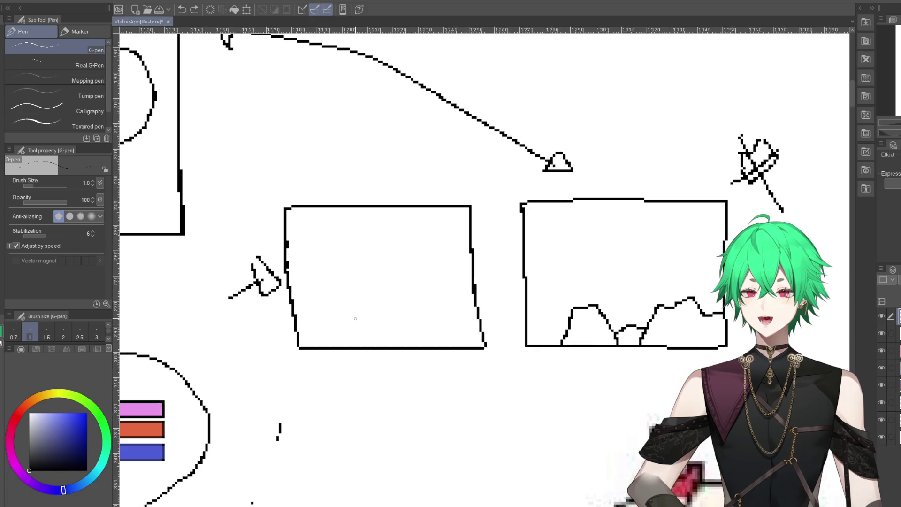
pyautogui.scroll(-2, 355, 319)
pyautogui.scroll(-2, 355, 318)
pyautogui.scroll(-2, 355, 319)
pyautogui.scroll(-1, 355, 319)
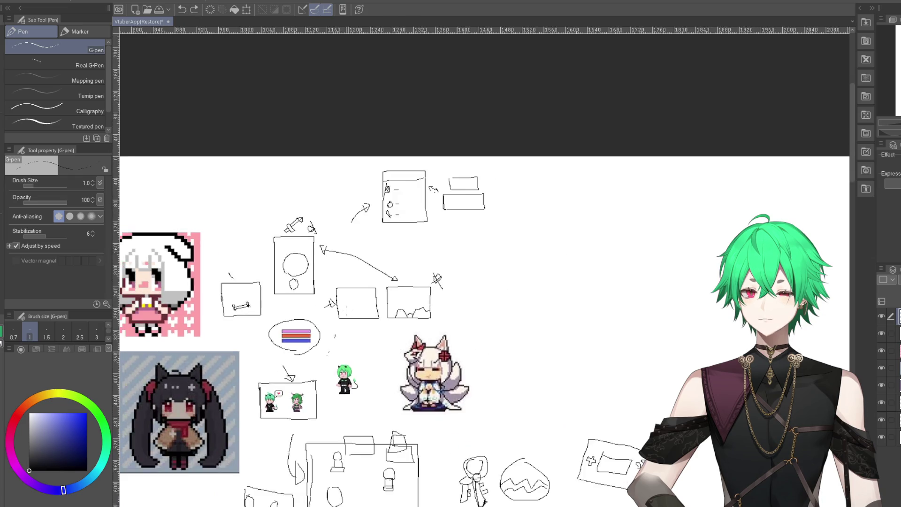
pyautogui.scroll(-1, 355, 319)
pyautogui.scroll(1, 421, 387)
pyautogui.scroll(2, 421, 386)
pyautogui.scroll(2, 421, 387)
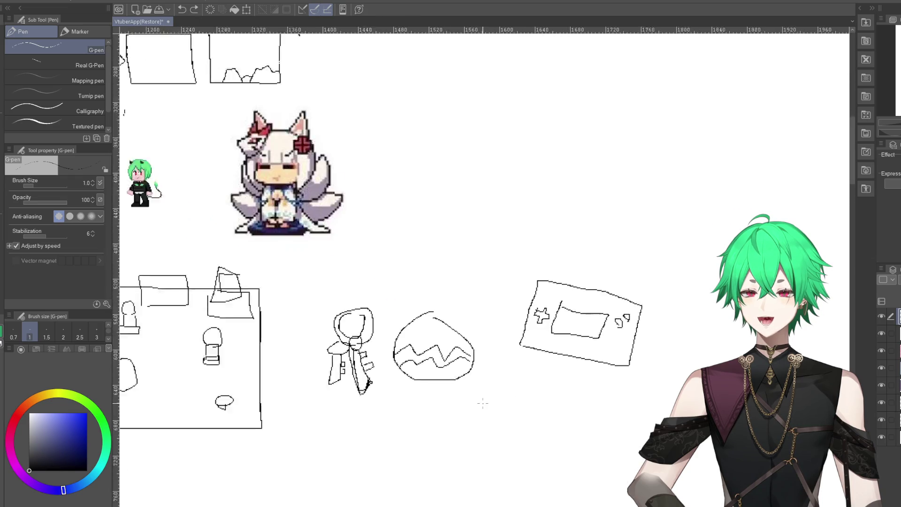
pyautogui.scroll(2, 421, 387)
pyautogui.scroll(-3, 344, 359)
pyautogui.scroll(-2, 356, 376)
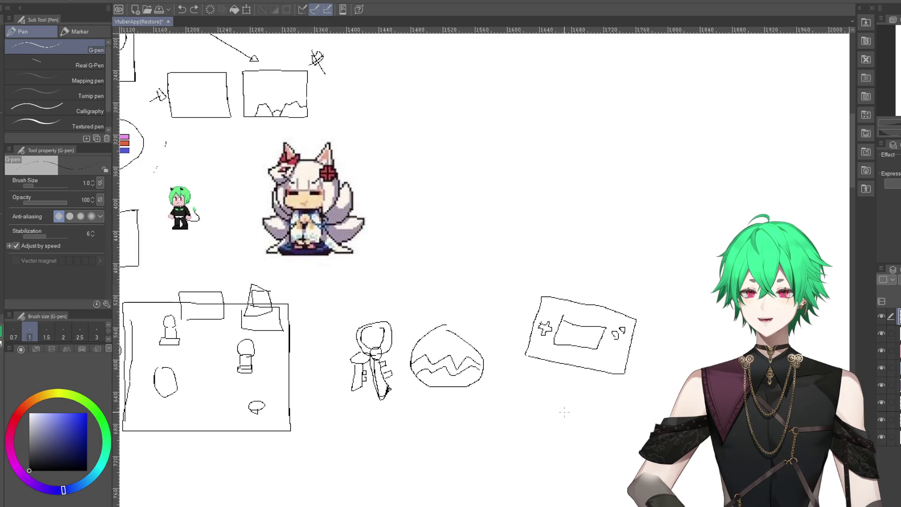
pyautogui.scroll(-1, 371, 413)
pyautogui.scroll(-1, 377, 429)
# - Zoom around the canvas to the area below the handheld console sketch
pyautogui.scroll(1, 380, 407)
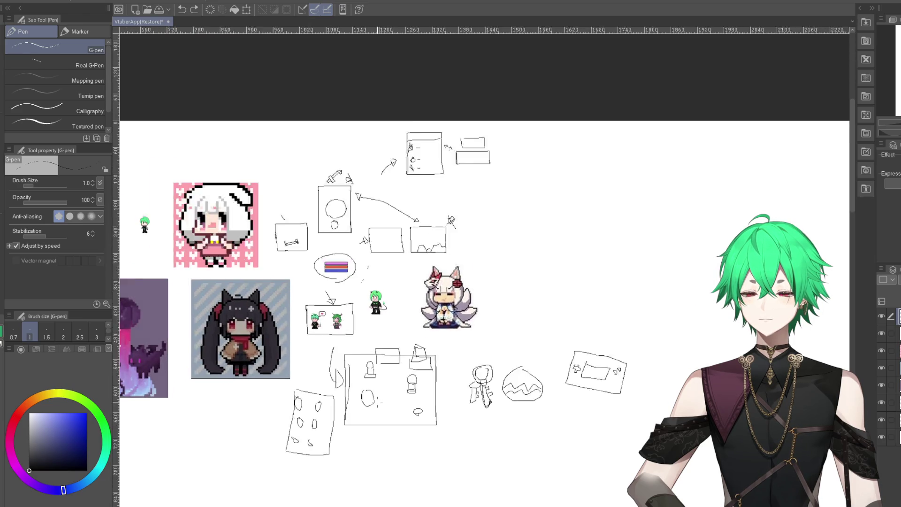
pyautogui.scroll(1, 399, 411)
pyautogui.scroll(1, 418, 413)
pyautogui.scroll(2, 432, 415)
pyautogui.scroll(1, 464, 421)
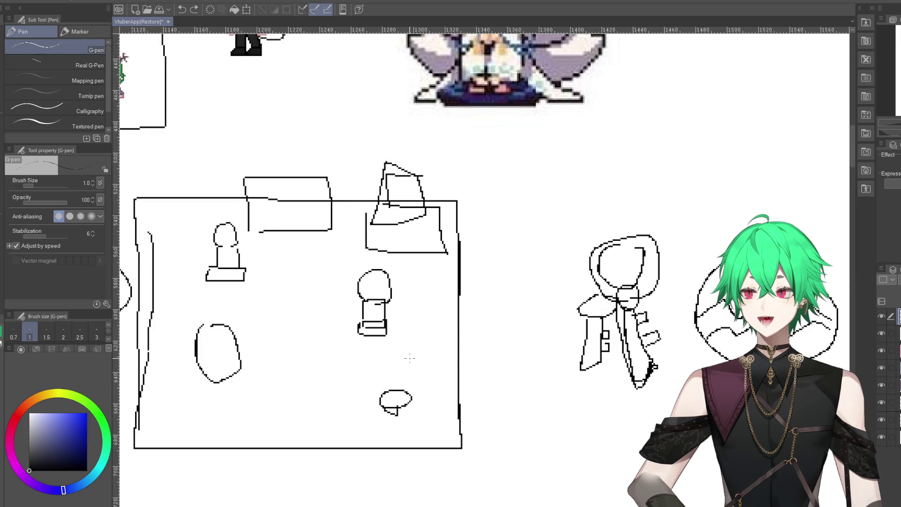
pyautogui.scroll(-2, 417, 356)
pyautogui.scroll(-1, 424, 352)
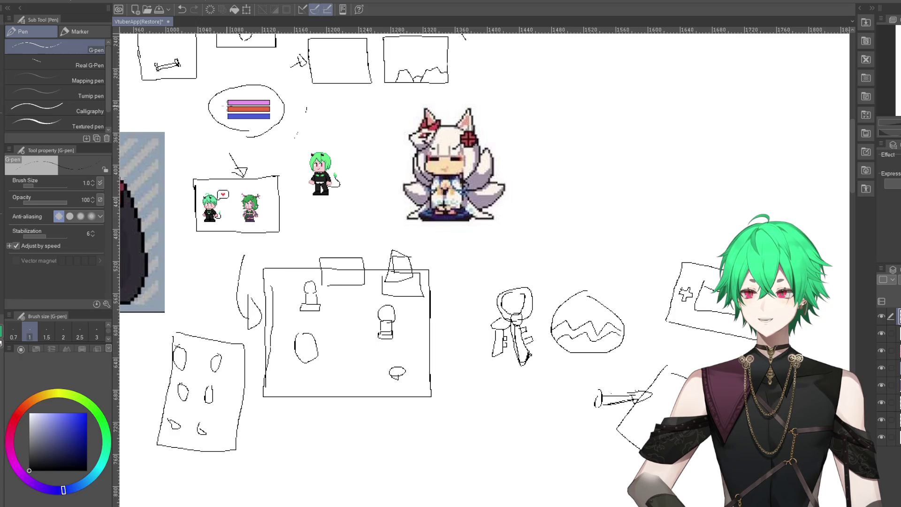
# - Draw a quill resting on a tilted sheet of paper with the G-pen
pyautogui.press('m')
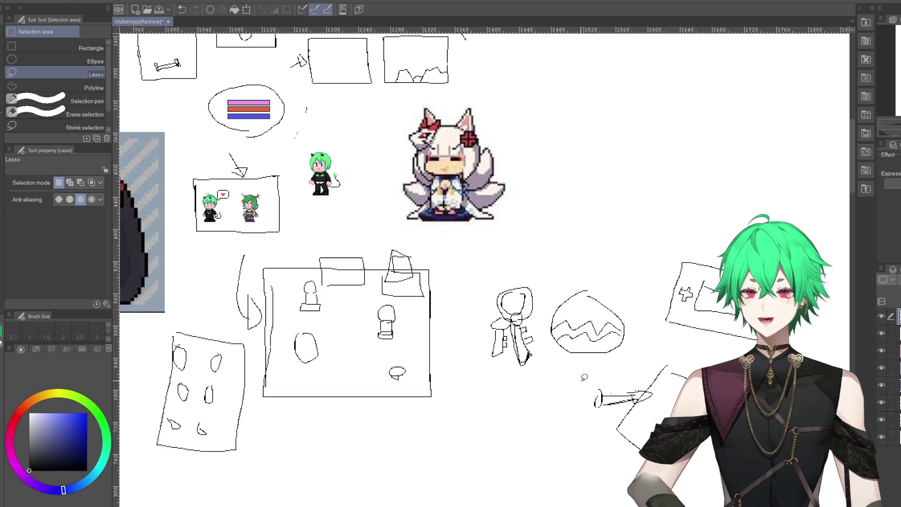
pyautogui.press('p')
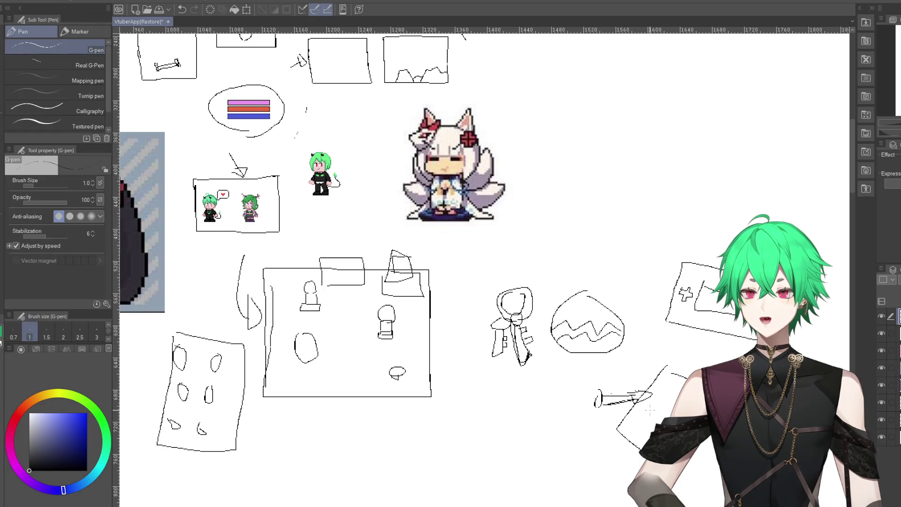
pyautogui.scroll(2, 373, 331)
pyautogui.scroll(2, 373, 331)
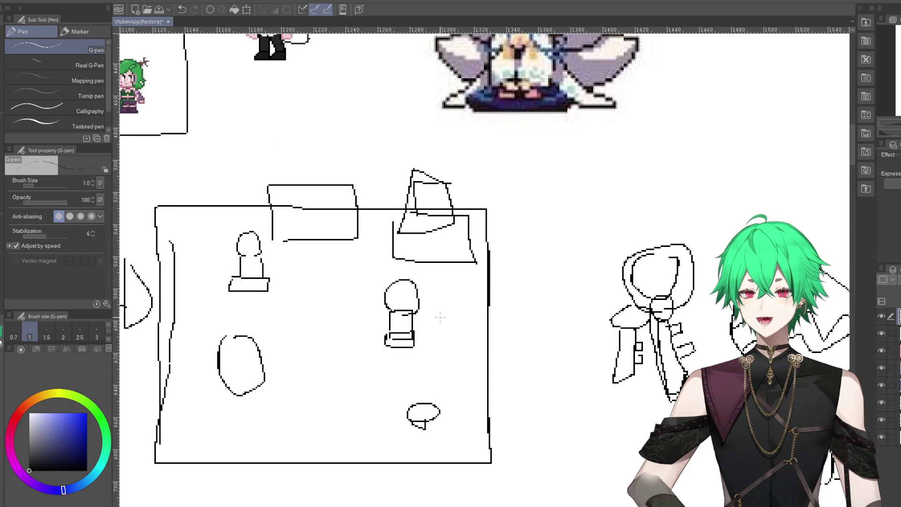
pyautogui.scroll(-2, 434, 338)
pyautogui.scroll(1, 435, 342)
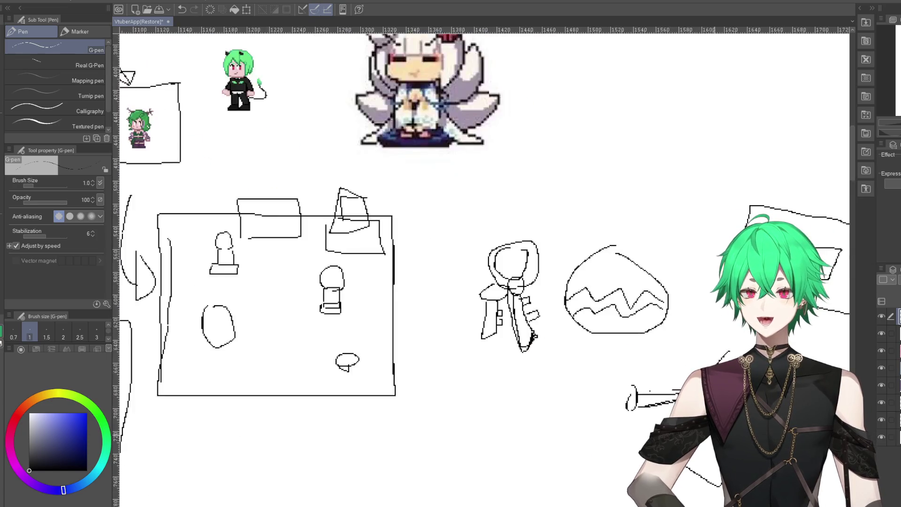
pyautogui.scroll(1, 476, 254)
pyautogui.scroll(-1, 403, 337)
pyautogui.scroll(2, 268, 272)
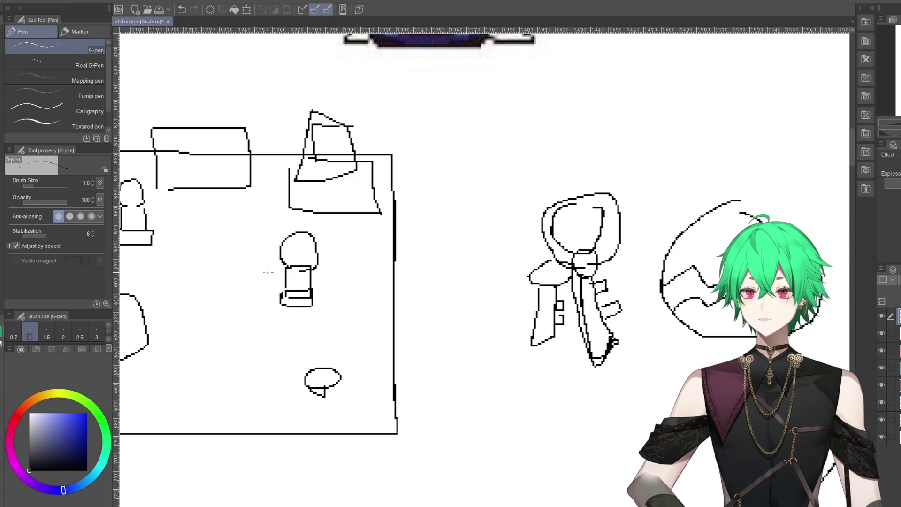
pyautogui.scroll(-1, 432, 306)
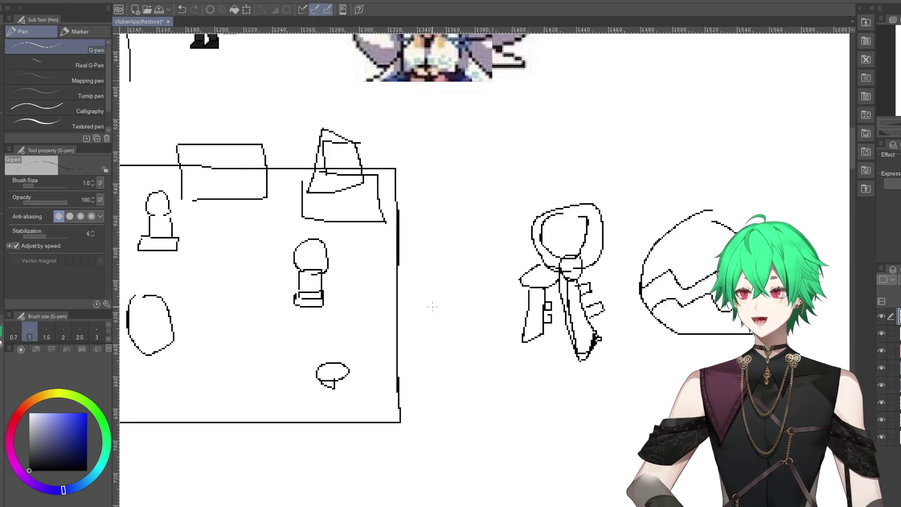
pyautogui.scroll(-1, 305, 313)
pyautogui.scroll(-1, 305, 312)
pyautogui.scroll(-1, 371, 350)
pyautogui.scroll(-1, 436, 387)
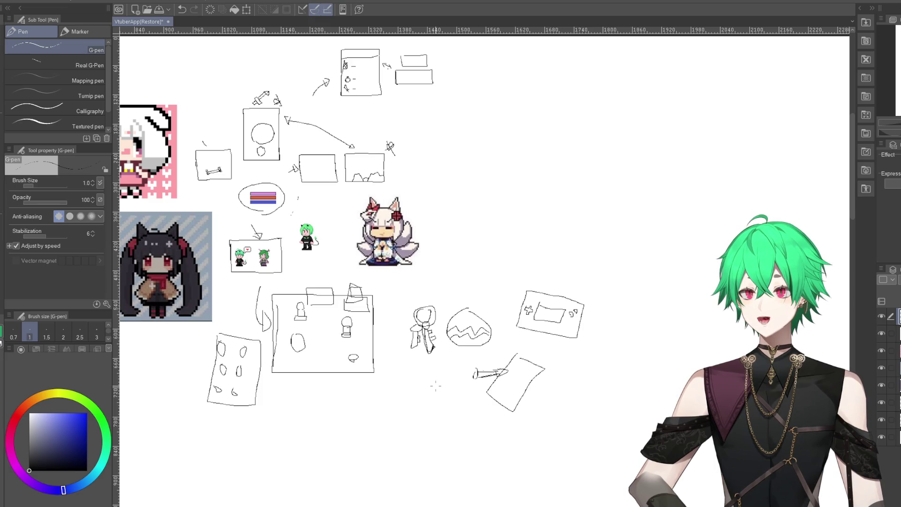
pyautogui.scroll(1, 435, 387)
pyautogui.scroll(2, 436, 387)
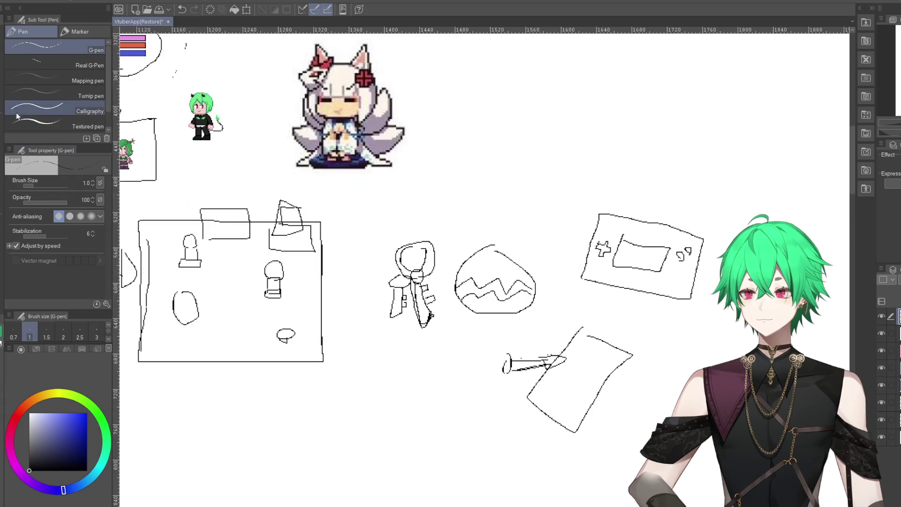
# - Lasso-select and delete the key, egg and quill sketches, then deselect
pyautogui.press('m')
pyautogui.moveTo(496, 435)
pyautogui.mouseDown()
pyautogui.moveTo(631, 327)
pyautogui.moveTo(532, 452)
pyautogui.mouseUp()
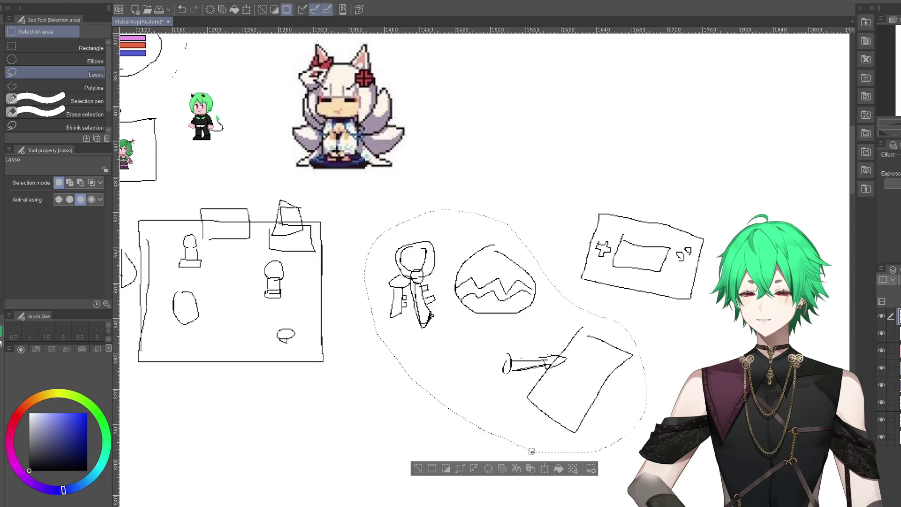
pyautogui.press('Delete')
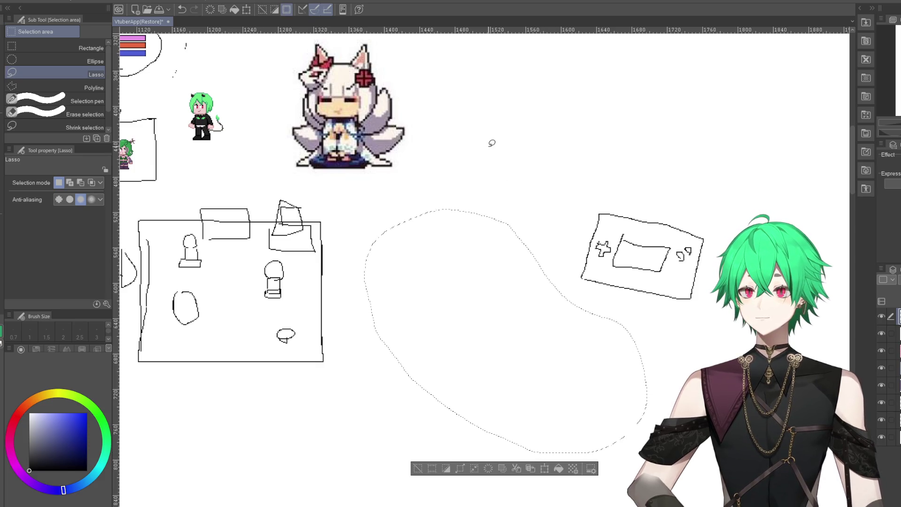
pyautogui.hotkey('ctrl', 'd')
# - Draw a key with a round head inside the empty screen frame using the G-pen
pyautogui.scroll(-2, 583, 336)
pyautogui.scroll(-1, 531, 338)
pyautogui.scroll(-1, 531, 337)
pyautogui.scroll(2, 384, 154)
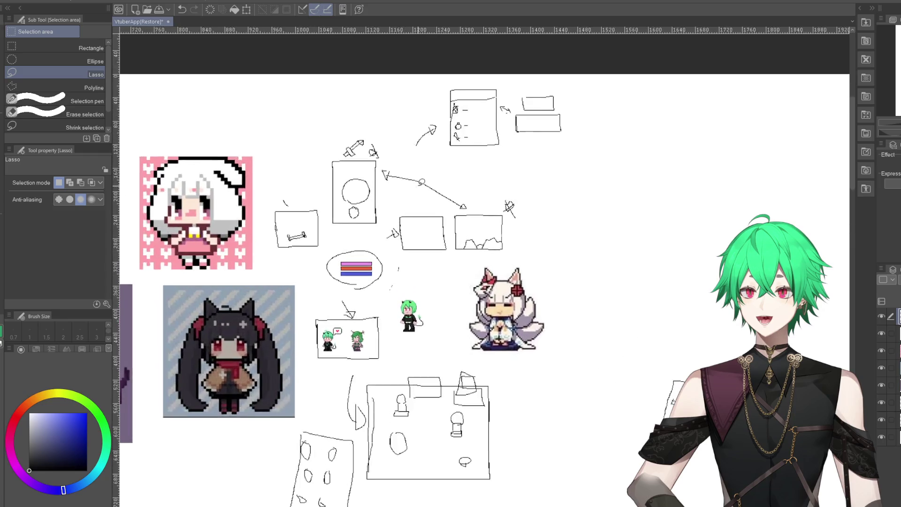
pyautogui.scroll(2, 384, 154)
pyautogui.scroll(2, 384, 154)
pyautogui.scroll(2, 445, 175)
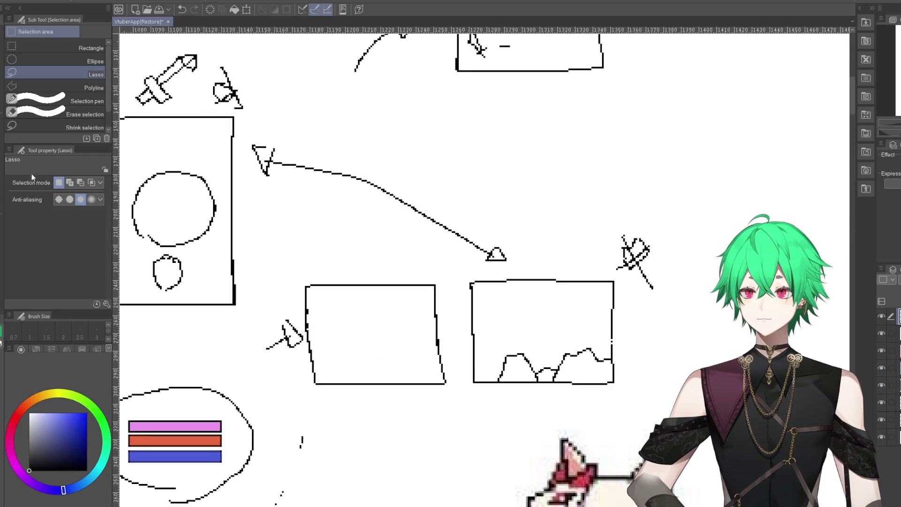
pyautogui.press('p')
pyautogui.scroll(2, 355, 300)
pyautogui.scroll(1, 354, 299)
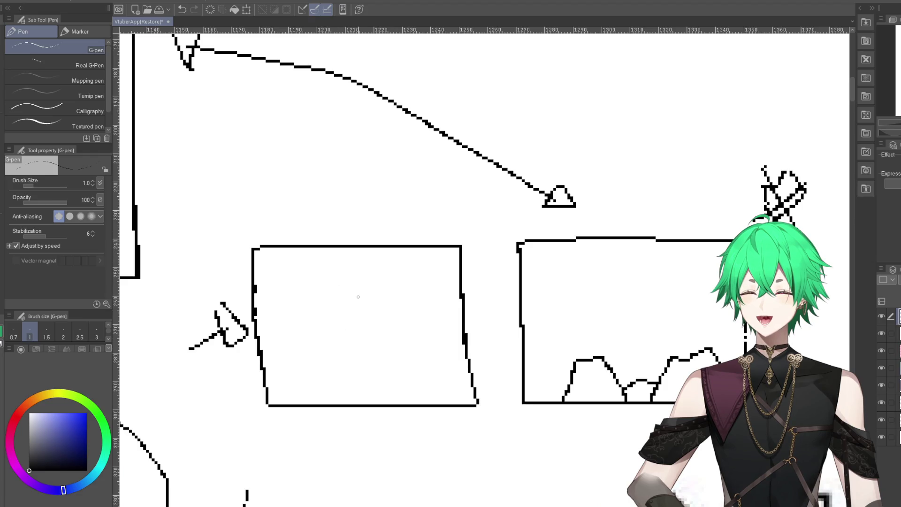
pyautogui.moveTo(359, 303)
pyautogui.mouseDown()
pyautogui.moveTo(370, 322)
pyautogui.moveTo(351, 337)
pyautogui.mouseUp()
# - Add a wavy squiggle after the third list item, the quill entry
pyautogui.scroll(-5, 373, 307)
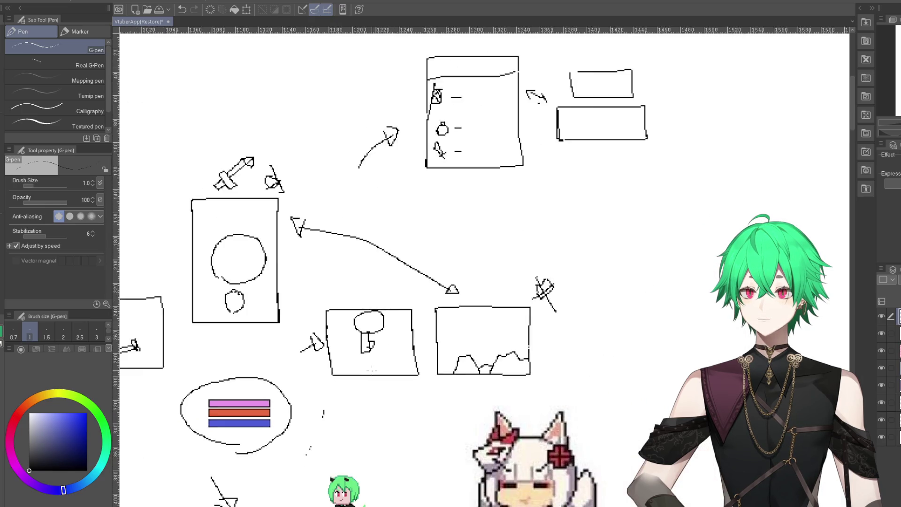
pyautogui.scroll(3, 432, 206)
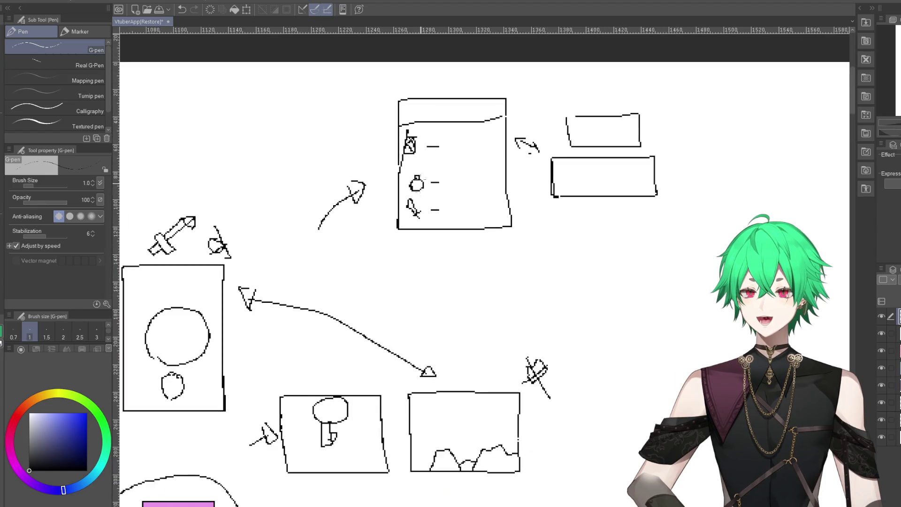
pyautogui.scroll(-3, 384, 313)
pyautogui.scroll(4, 383, 159)
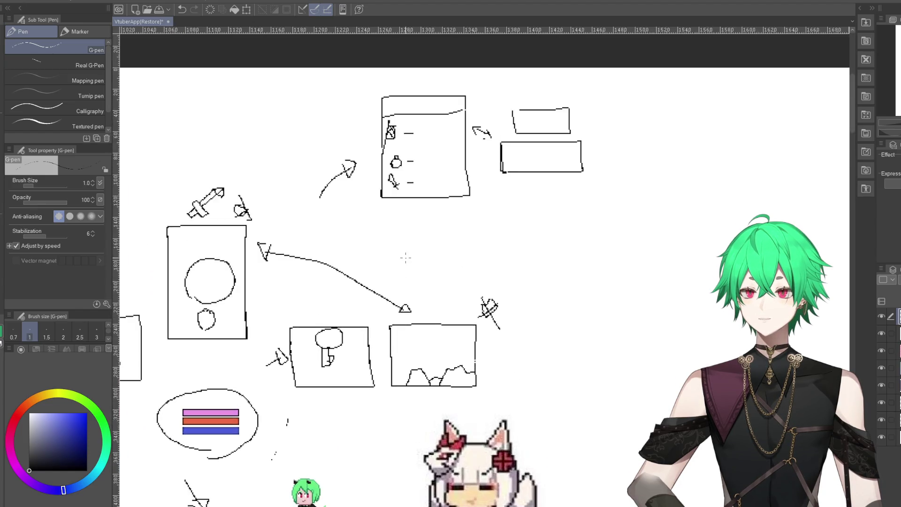
pyautogui.scroll(1, 382, 159)
pyautogui.moveTo(430, 148); pyautogui.dragTo(483, 163)
pyautogui.scroll(-3, 303, 431)
pyautogui.scroll(3, 291, 385)
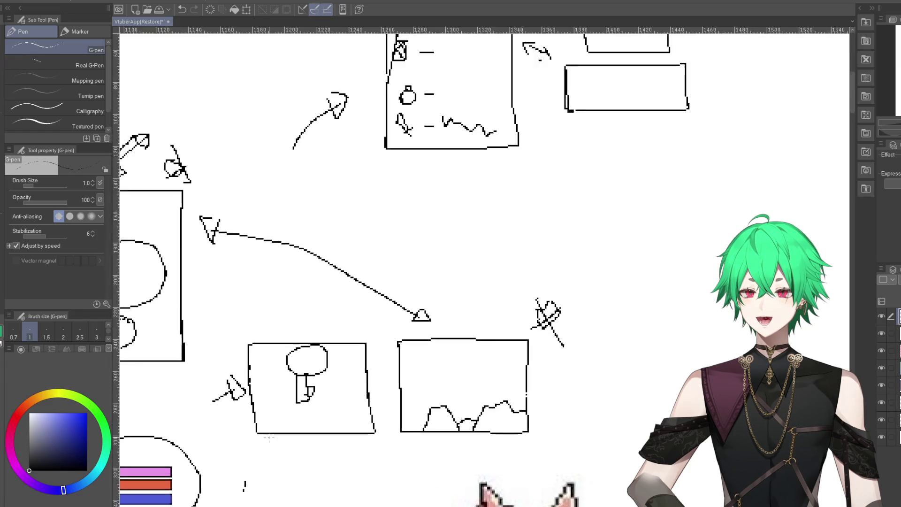
pyautogui.scroll(1, 291, 380)
pyautogui.scroll(-1, 290, 373)
pyautogui.scroll(-2, 290, 373)
# - Draw a rough screen frame right of the crossed-out sketch with small shapes inside
pyautogui.scroll(-2, 329, 371)
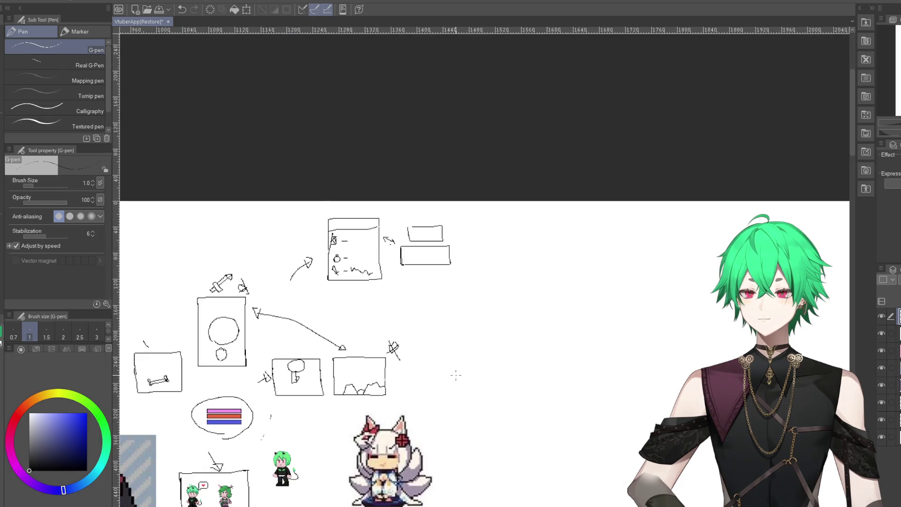
pyautogui.scroll(2, 422, 368)
pyautogui.scroll(2, 424, 358)
pyautogui.moveTo(417, 303)
pyautogui.mouseDown()
pyautogui.moveTo(417, 363)
pyautogui.moveTo(509, 303)
pyautogui.moveTo(432, 292)
pyautogui.mouseUp()
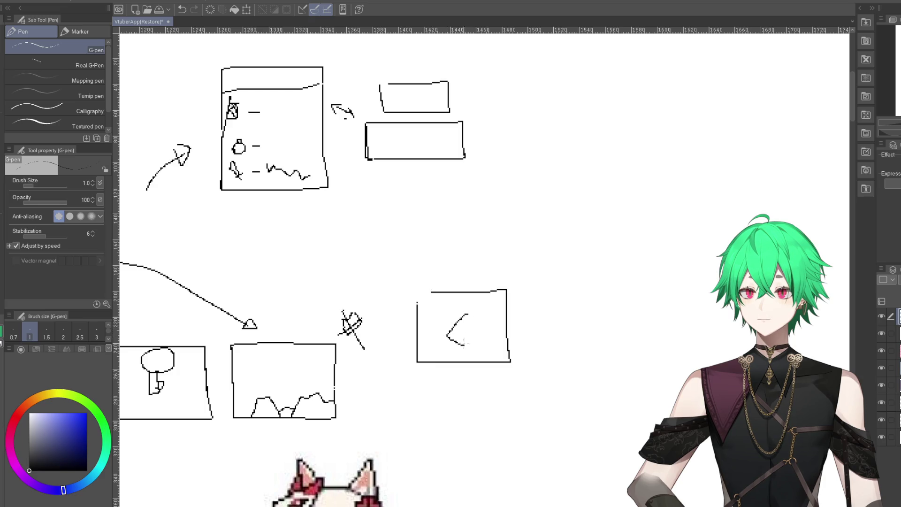
pyautogui.moveTo(464, 344); pyautogui.dragTo(471, 314)
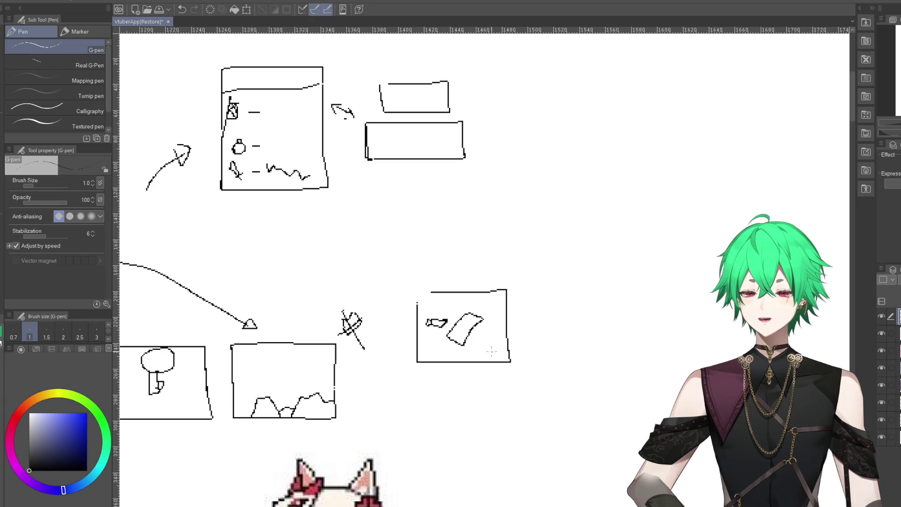
# - Sketch a circle crossed with diagonal strokes beside the new frame
pyautogui.moveTo(567, 293)
pyautogui.mouseDown()
pyautogui.moveTo(622, 347)
pyautogui.moveTo(602, 321)
pyautogui.mouseUp()
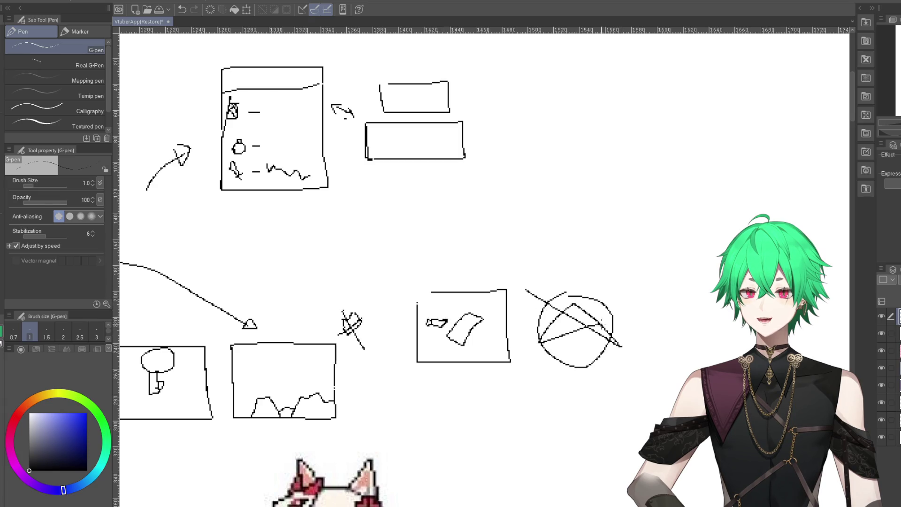
pyautogui.scroll(-5, 376, 235)
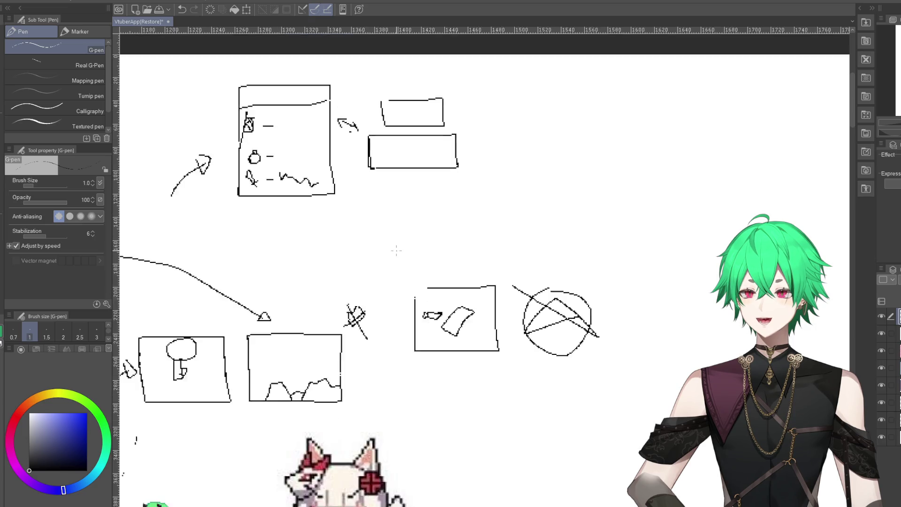
pyautogui.scroll(2, 512, 341)
pyautogui.scroll(2, 512, 342)
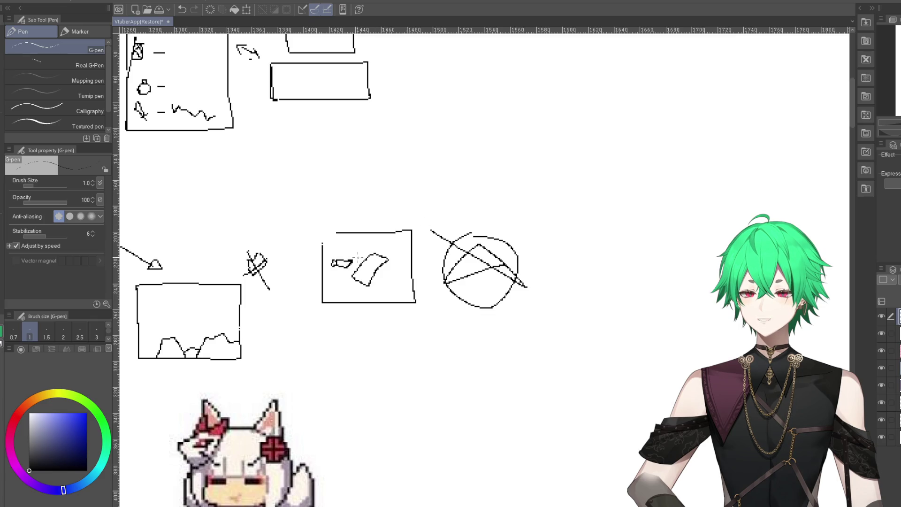
pyautogui.scroll(-2, 469, 324)
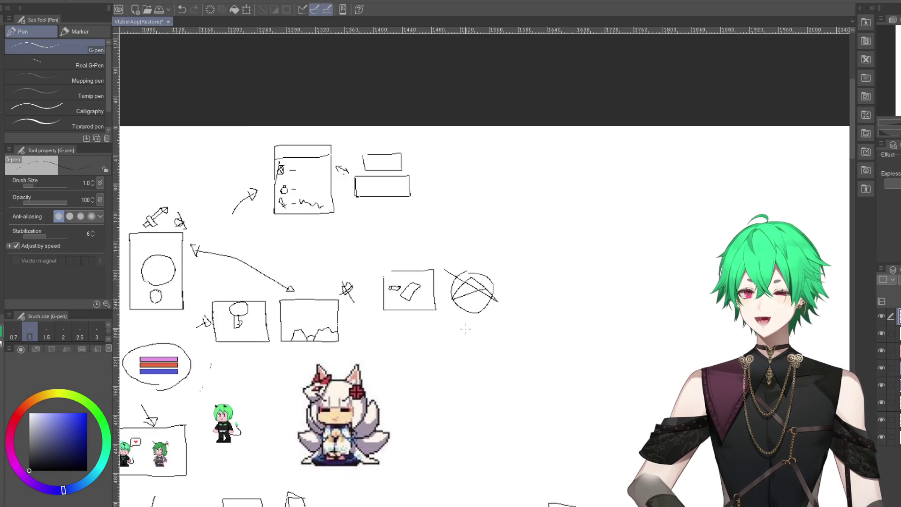
pyautogui.scroll(-5, 466, 328)
pyautogui.scroll(1, 350, 482)
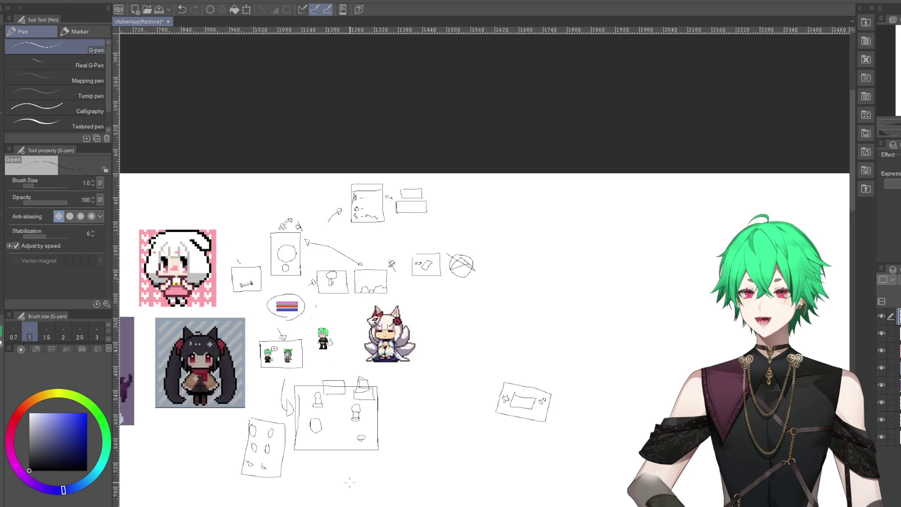
pyautogui.scroll(1, 349, 483)
pyautogui.scroll(1, 452, 308)
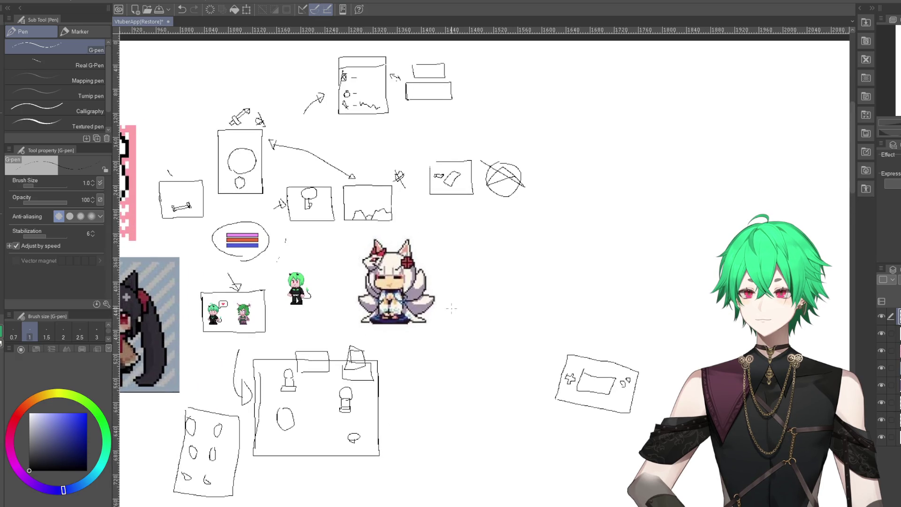
pyautogui.scroll(-2, 446, 301)
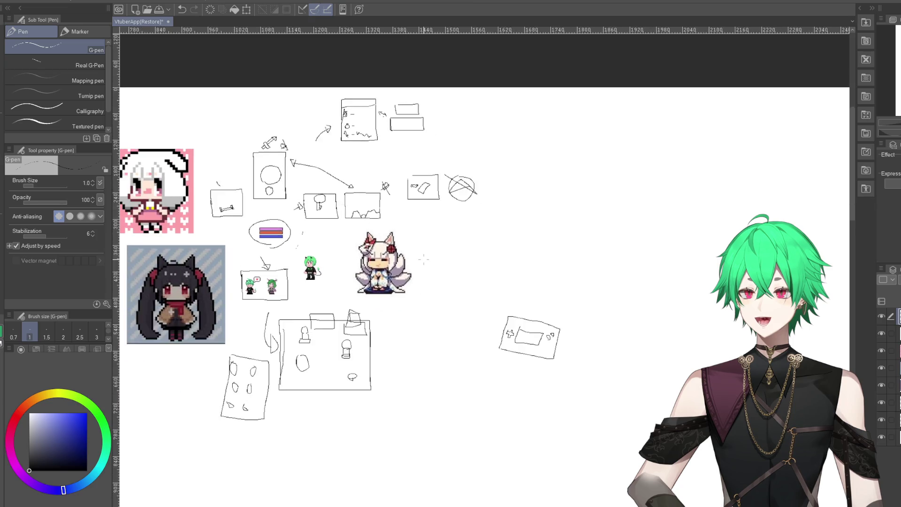
pyautogui.scroll(-1, 446, 300)
pyautogui.scroll(2, 446, 301)
pyautogui.scroll(2, 446, 301)
pyautogui.scroll(-1, 432, 423)
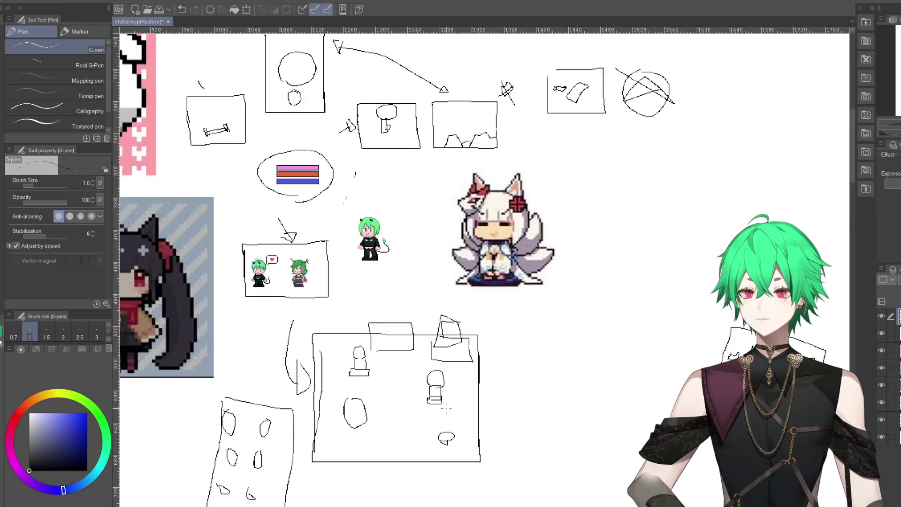
pyautogui.scroll(3, 432, 422)
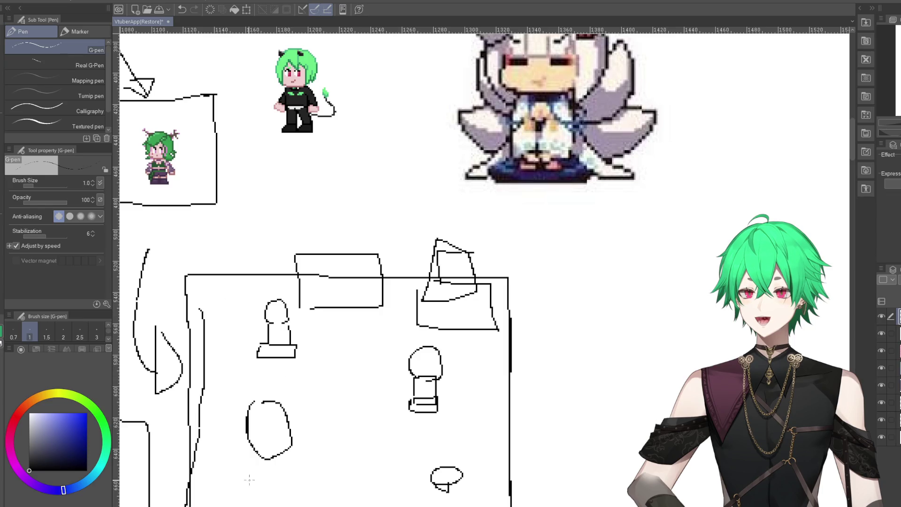
pyautogui.scroll(-1, 439, 387)
pyautogui.scroll(-1, 439, 387)
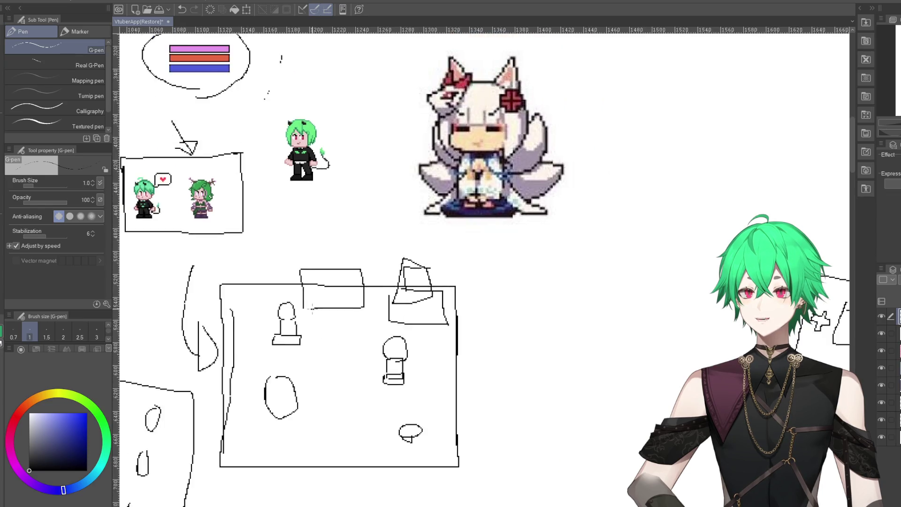
pyautogui.scroll(-1, 329, 352)
pyautogui.scroll(3, 215, 312)
pyautogui.scroll(-1, 496, 359)
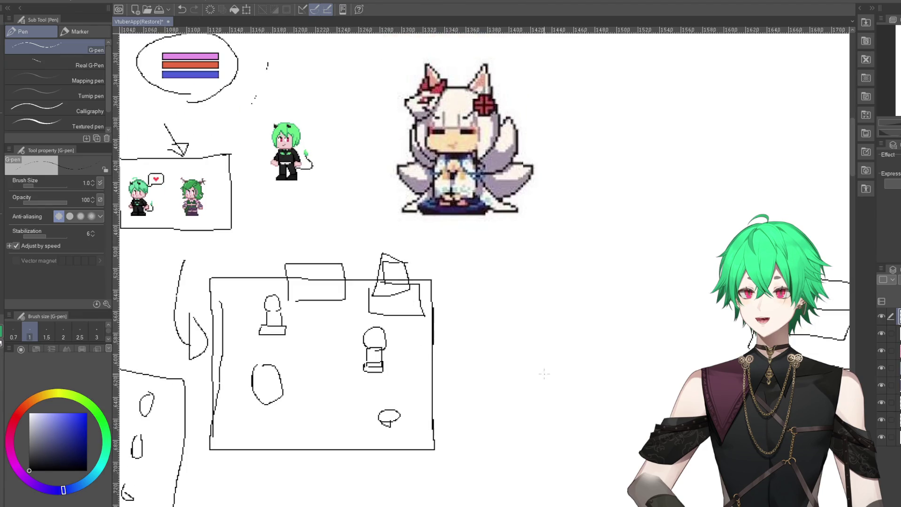
pyautogui.scroll(-1, 502, 329)
pyautogui.scroll(-1, 518, 248)
pyautogui.scroll(1, 457, 261)
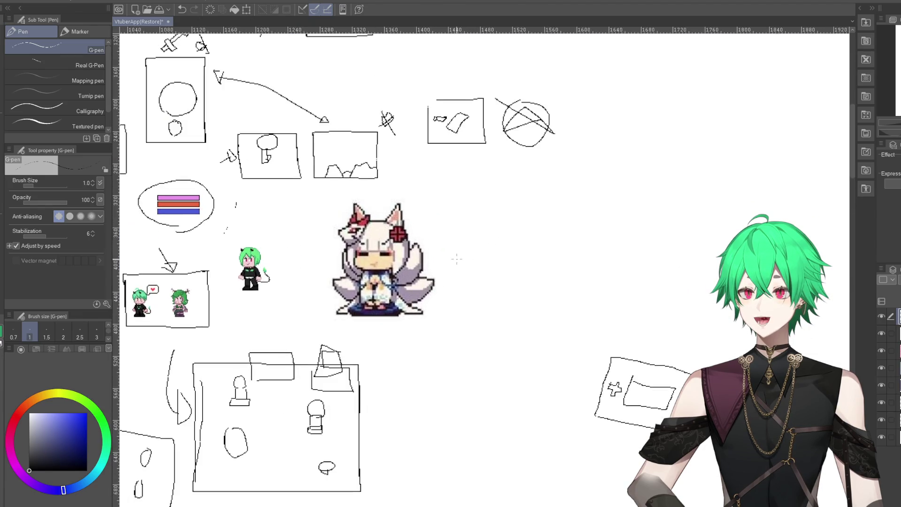
pyautogui.scroll(-1, 456, 261)
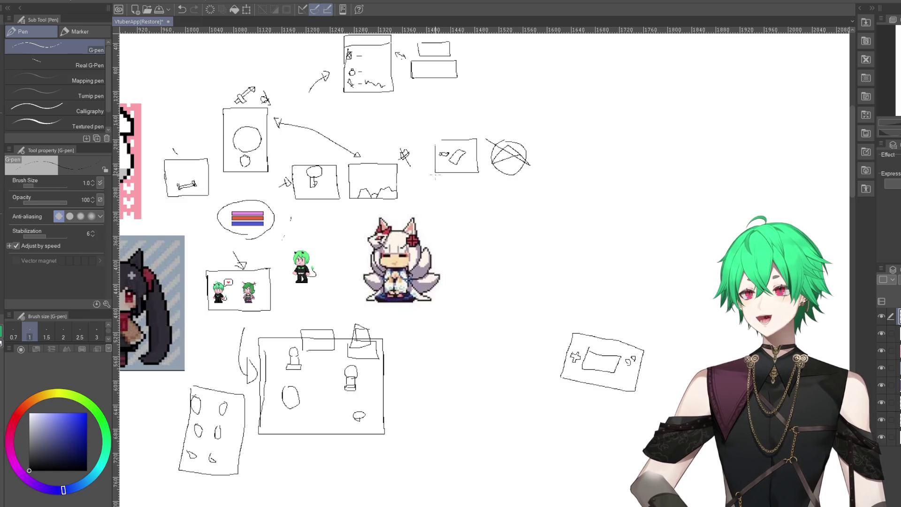
pyautogui.scroll(6, 316, 181)
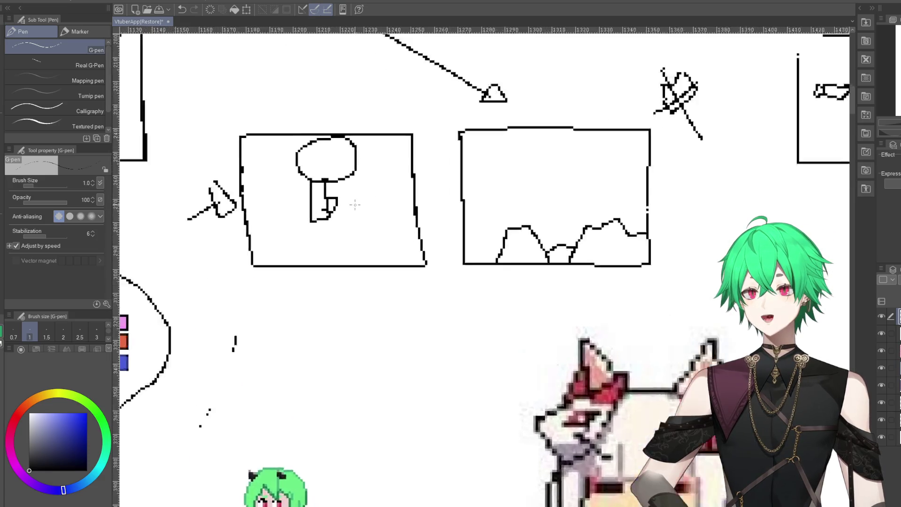
pyautogui.moveTo(257, 245); pyautogui.dragTo(257, 240)
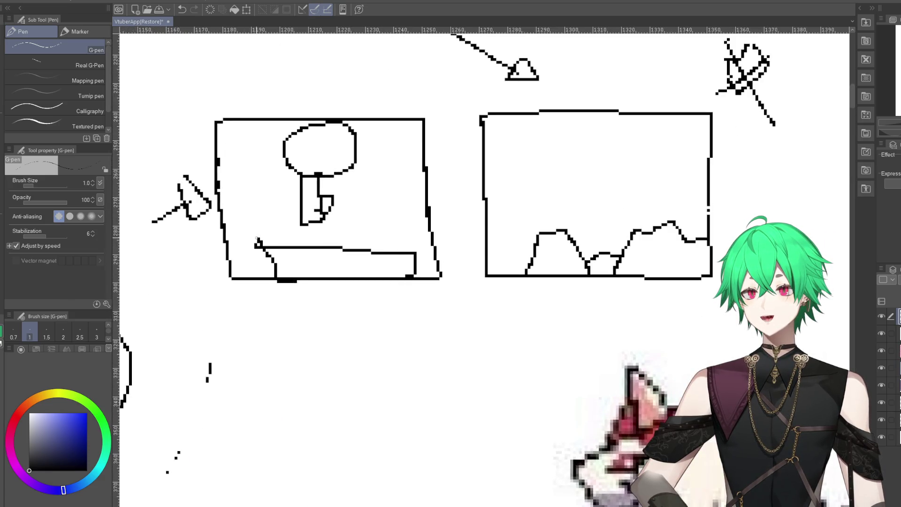
pyautogui.moveTo(325, 239); pyautogui.dragTo(363, 236)
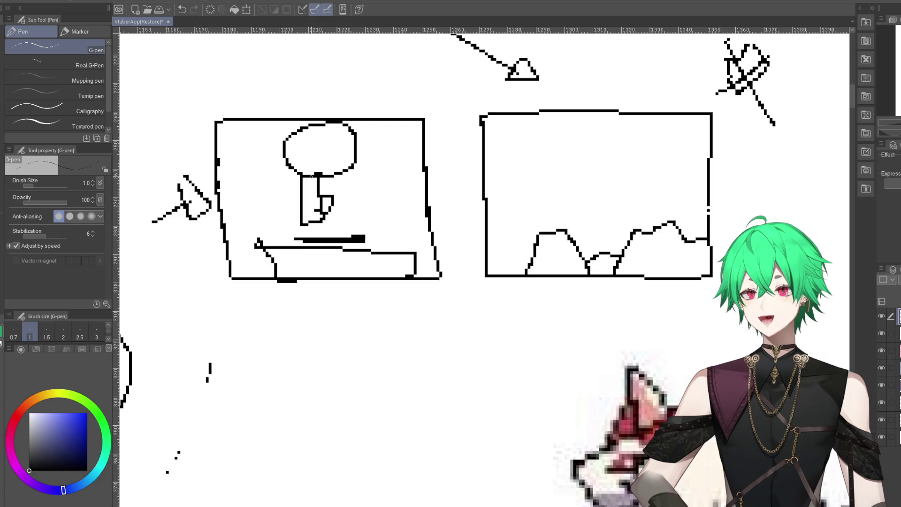
pyautogui.click(182, 10)
pyautogui.click(181, 9)
pyautogui.scroll(-3, 397, 311)
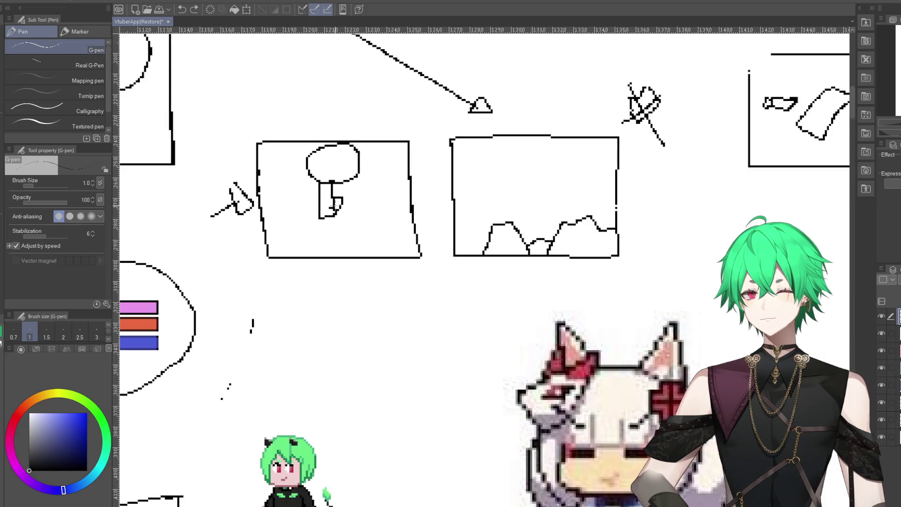
pyautogui.scroll(-3, 396, 311)
pyautogui.scroll(-2, 397, 311)
pyautogui.scroll(-2, 397, 311)
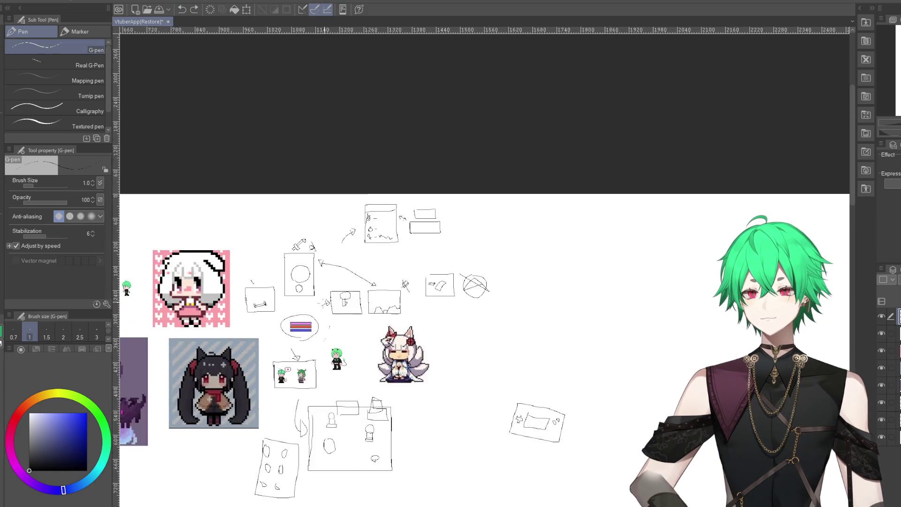
pyautogui.scroll(-1, 397, 311)
pyautogui.scroll(3, 327, 430)
pyautogui.scroll(2, 327, 430)
pyautogui.scroll(2, 327, 430)
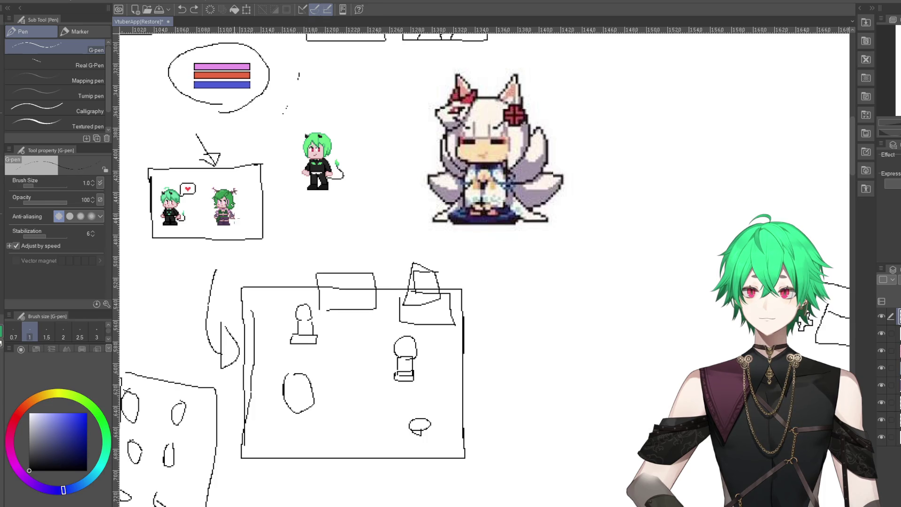
pyautogui.scroll(-2, 439, 353)
pyautogui.scroll(-2, 439, 353)
pyautogui.scroll(-2, 439, 353)
pyautogui.scroll(-2, 439, 353)
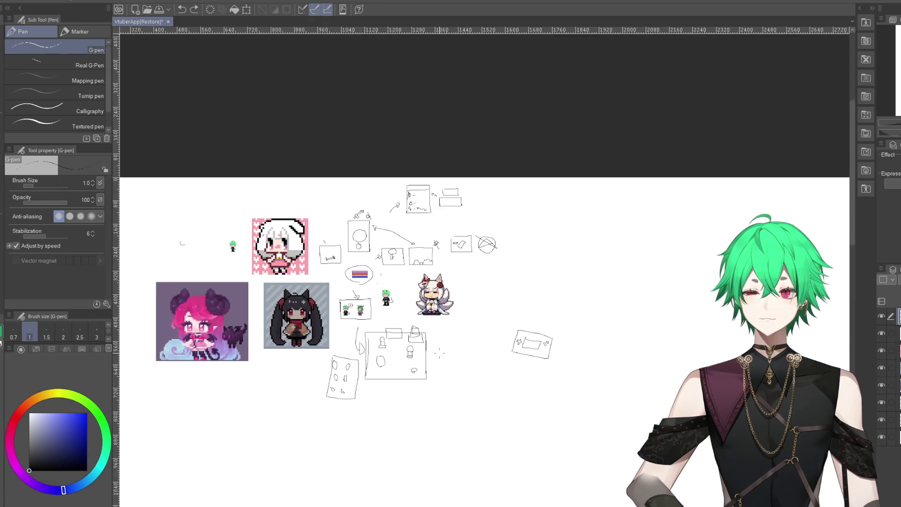
pyautogui.scroll(2, 399, 289)
pyautogui.scroll(2, 399, 289)
pyautogui.scroll(2, 399, 289)
pyautogui.scroll(2, 399, 289)
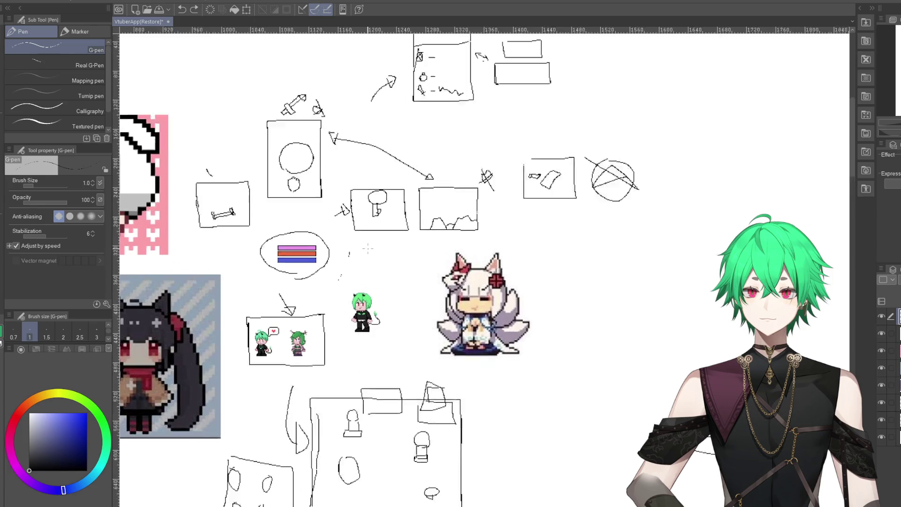
pyautogui.scroll(1, 368, 249)
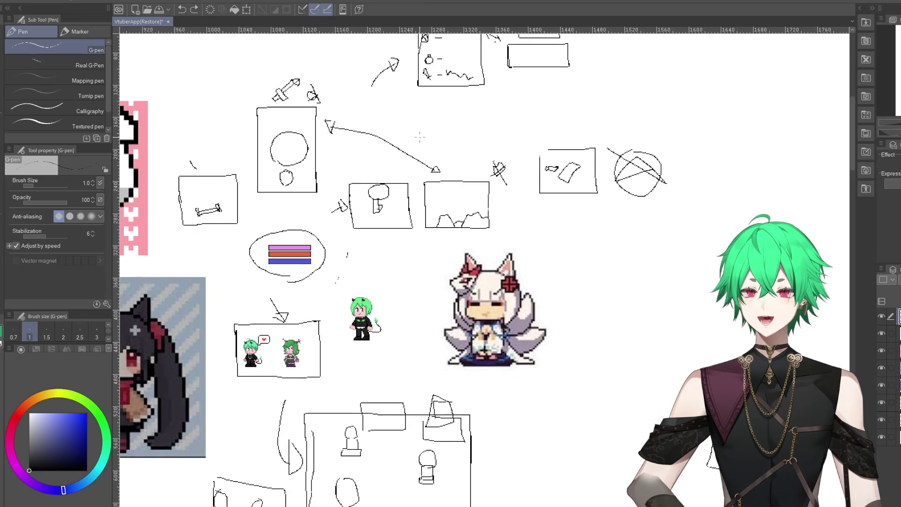
pyautogui.scroll(-1, 399, 188)
pyautogui.scroll(-2, 376, 244)
pyautogui.scroll(-2, 364, 274)
pyautogui.scroll(1, 364, 274)
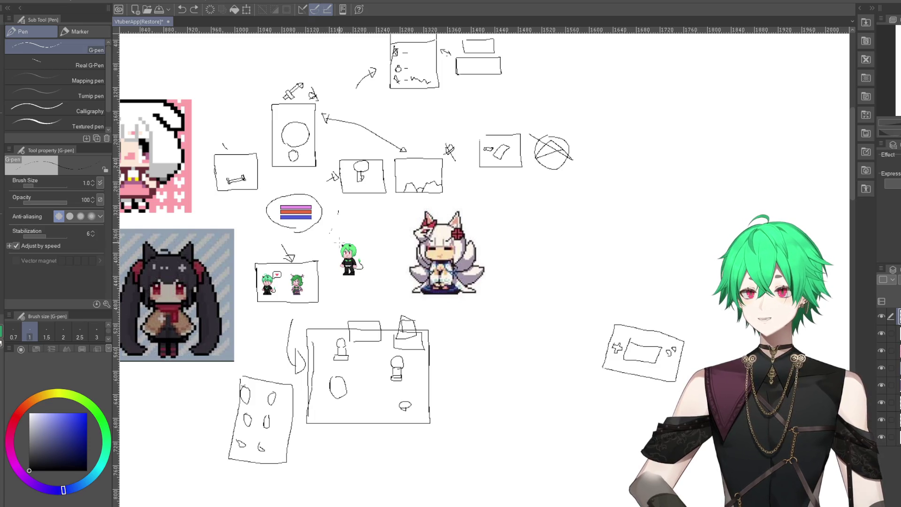
pyautogui.scroll(5, 285, 123)
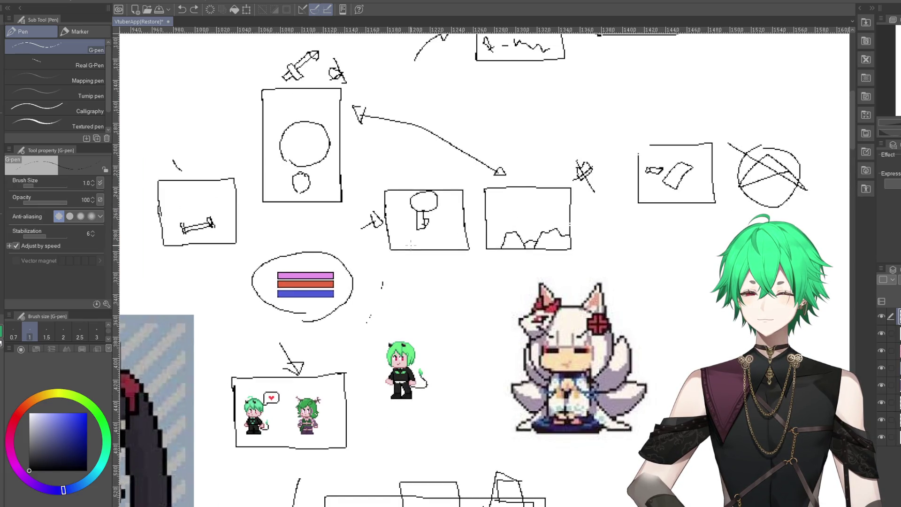
pyautogui.scroll(-3, 404, 243)
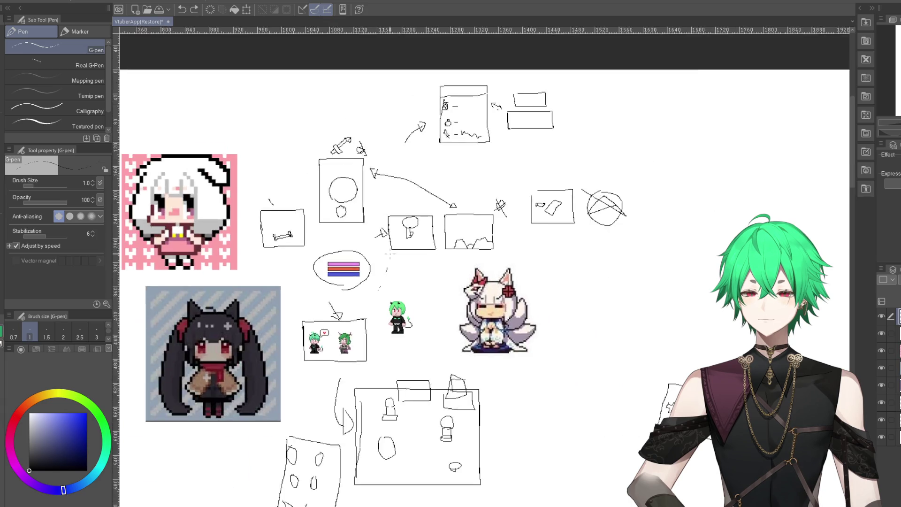
pyautogui.scroll(-2, 295, 224)
pyautogui.scroll(2, 516, 413)
pyautogui.scroll(2, 515, 413)
pyautogui.scroll(1, 516, 413)
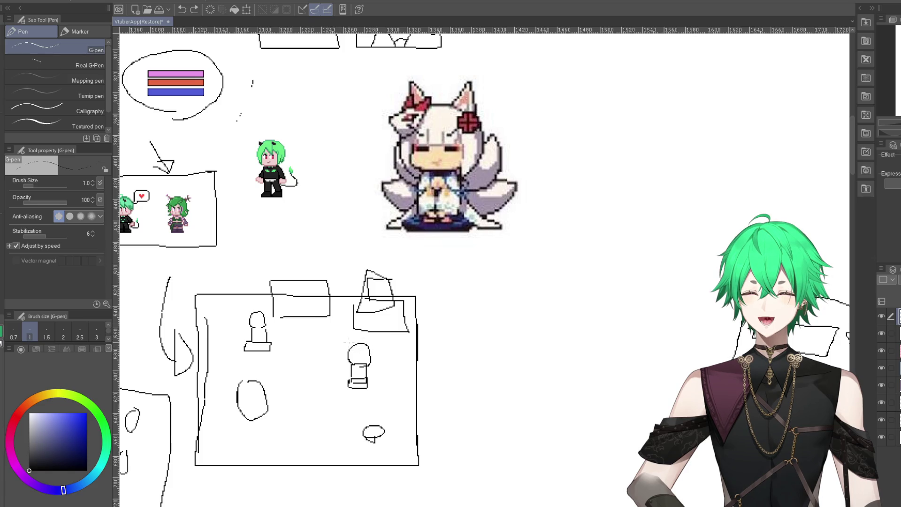
pyautogui.scroll(-1, 551, 319)
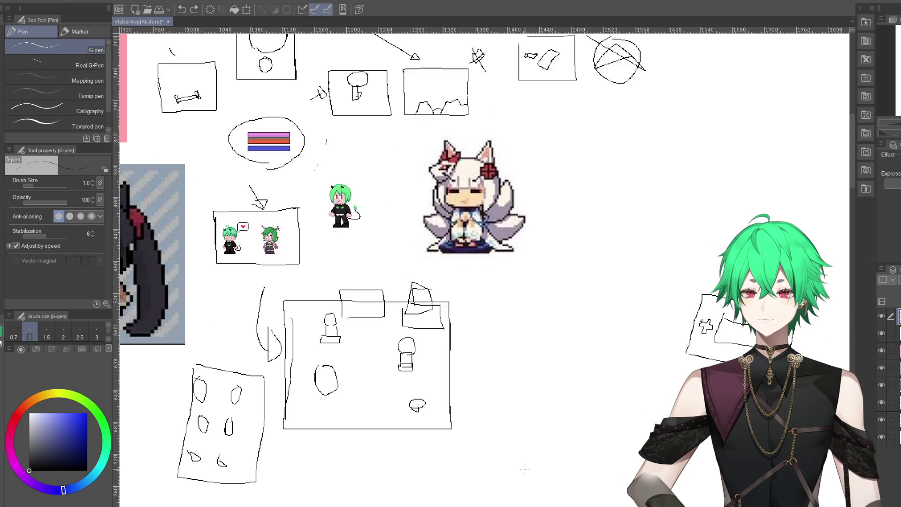
pyautogui.scroll(-1, 551, 319)
pyautogui.scroll(-1, 551, 318)
pyautogui.scroll(1, 416, 356)
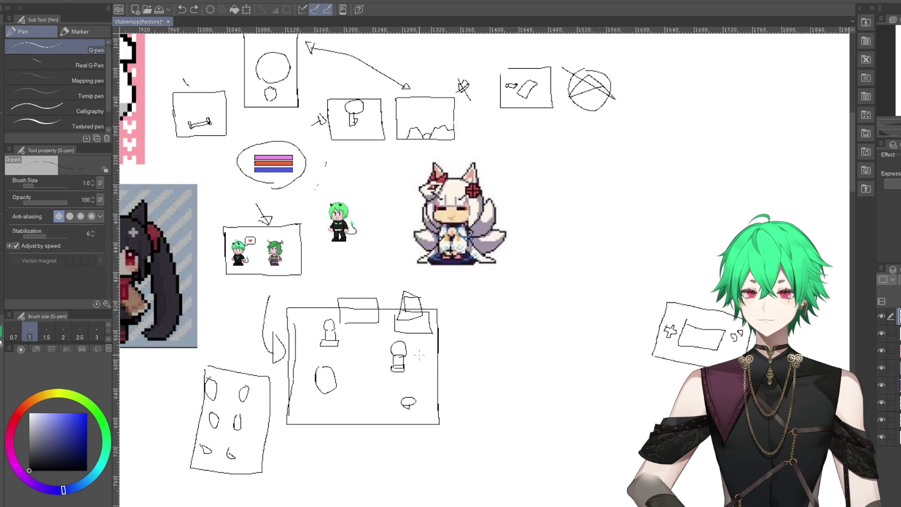
pyautogui.scroll(-2, 423, 394)
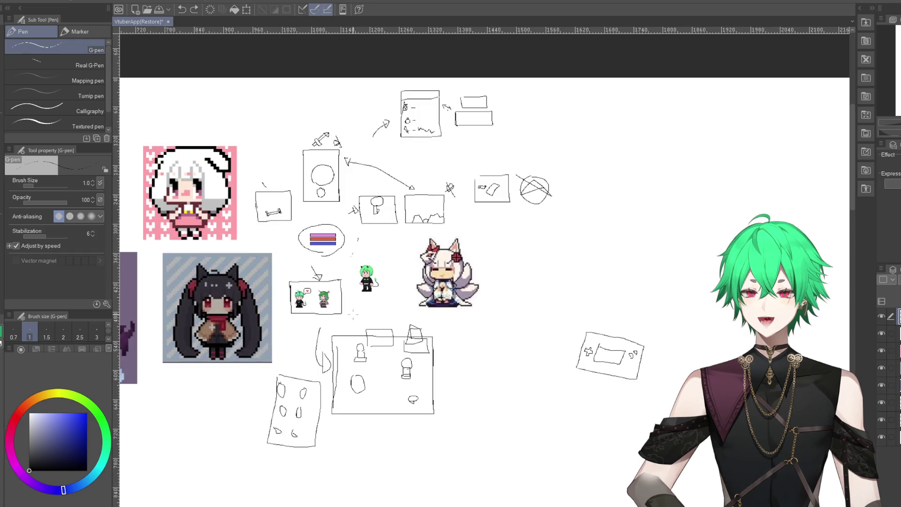
pyautogui.scroll(1, 401, 253)
pyautogui.scroll(1, 392, 217)
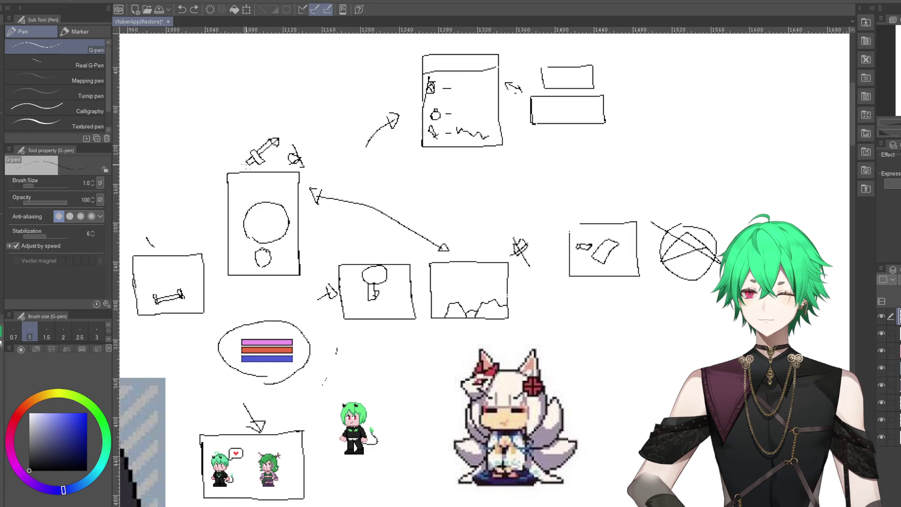
pyautogui.scroll(1, 295, 257)
pyautogui.scroll(1, 295, 257)
pyautogui.scroll(-1, 296, 258)
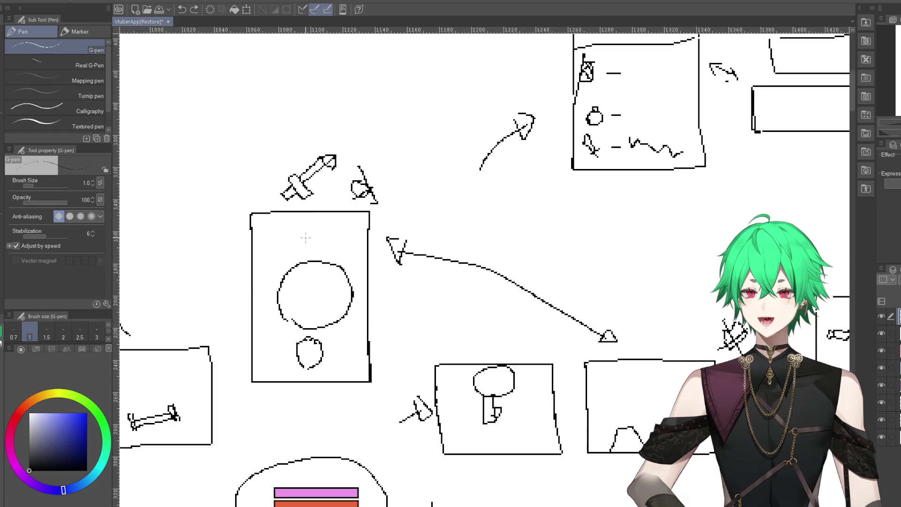
pyautogui.scroll(-1, 295, 257)
pyautogui.scroll(-1, 419, 259)
pyautogui.scroll(-1, 419, 259)
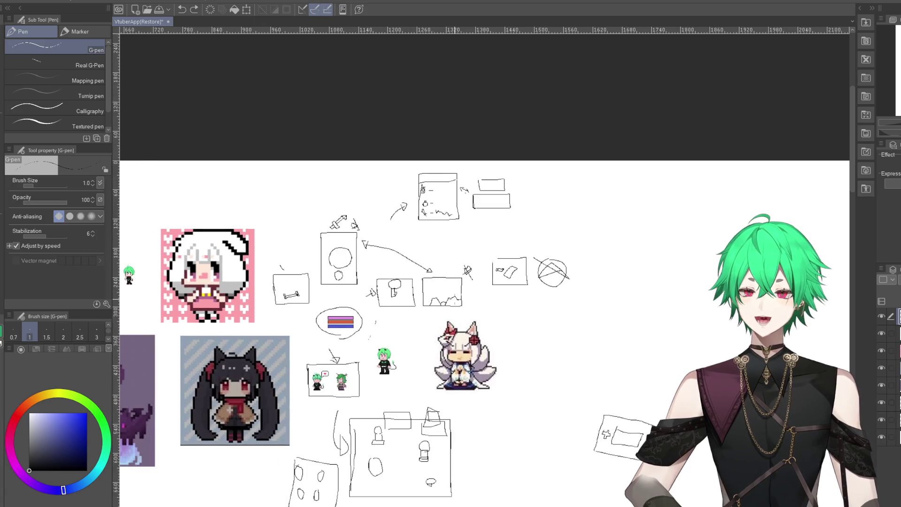
pyautogui.scroll(1, 423, 262)
pyautogui.scroll(-1, 418, 173)
pyautogui.scroll(-2, 486, 309)
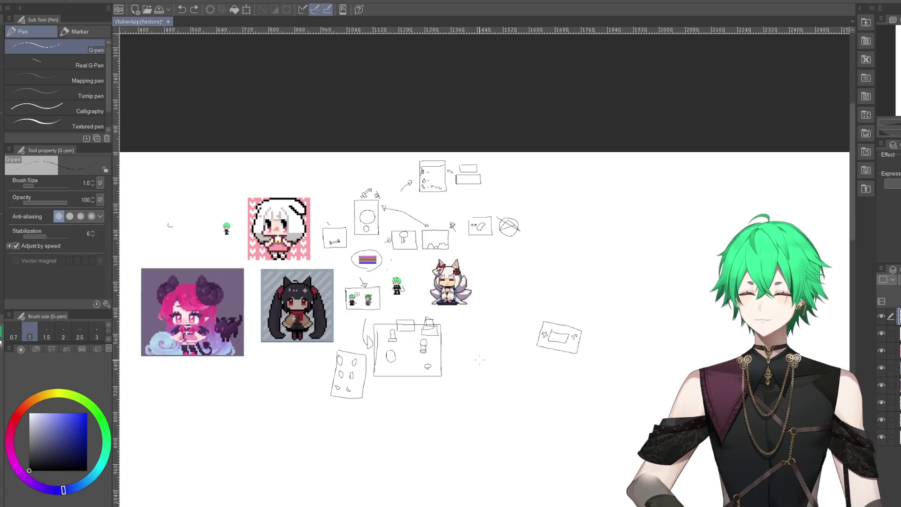
pyautogui.scroll(1, 487, 308)
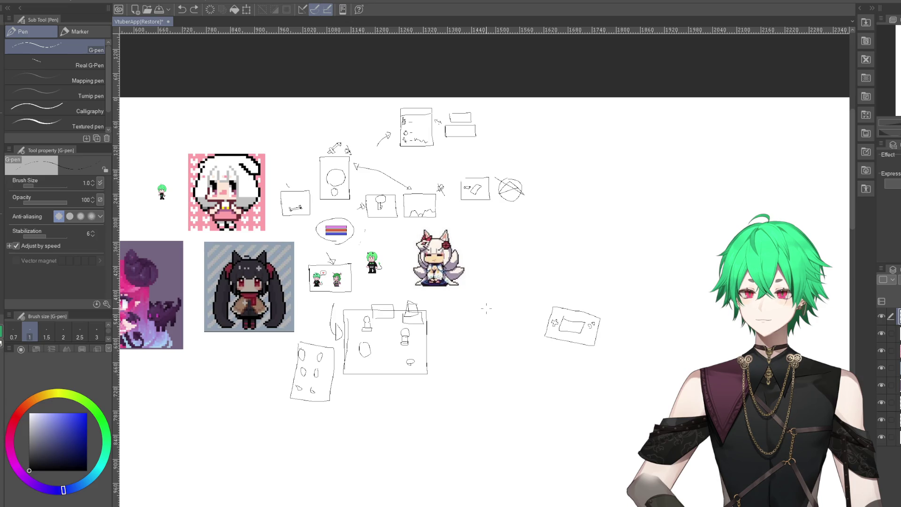
pyautogui.scroll(2, 486, 309)
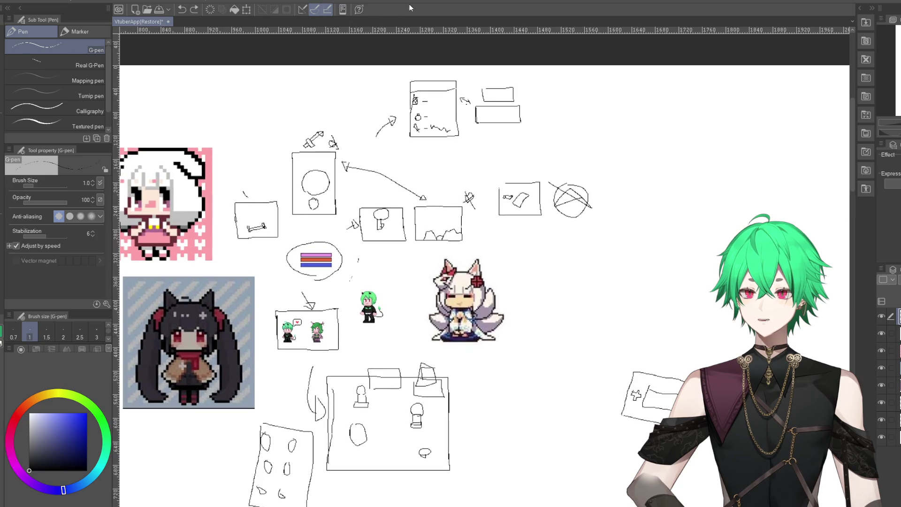
pyautogui.scroll(1, 432, 101)
pyautogui.scroll(2, 432, 101)
# - Draw a squiggle after the first row's dash in the top list box, then zoom out
pyautogui.scroll(2, 432, 101)
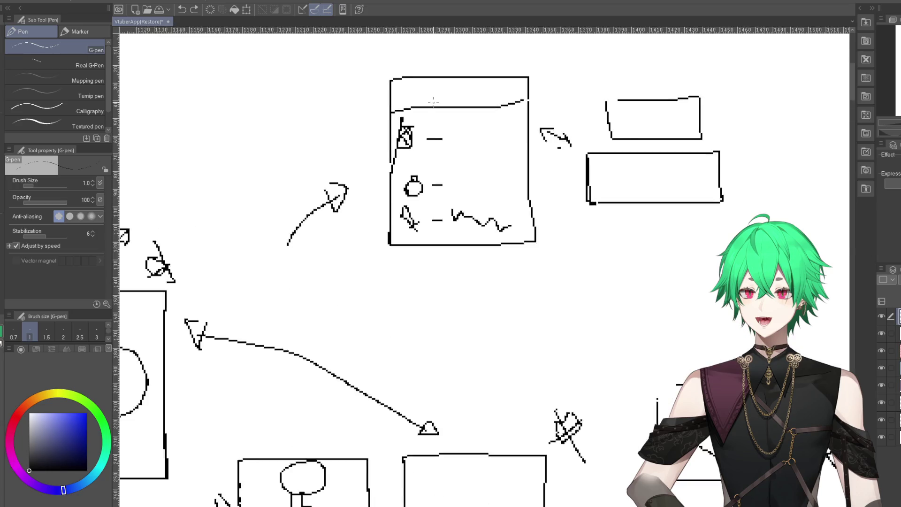
pyautogui.scroll(2, 434, 102)
pyautogui.moveTo(465, 150); pyautogui.dragTo(566, 154)
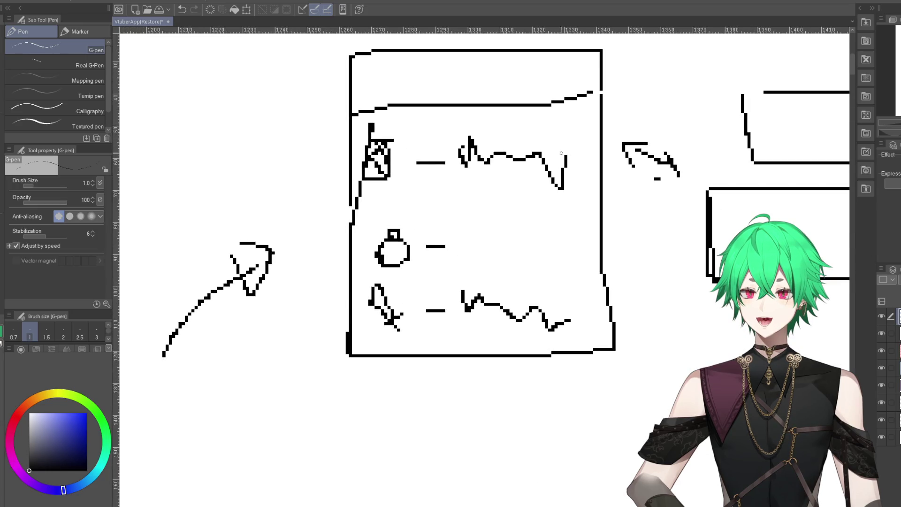
pyautogui.scroll(-2, 370, 152)
pyautogui.scroll(-1, 361, 147)
pyautogui.scroll(-2, 362, 146)
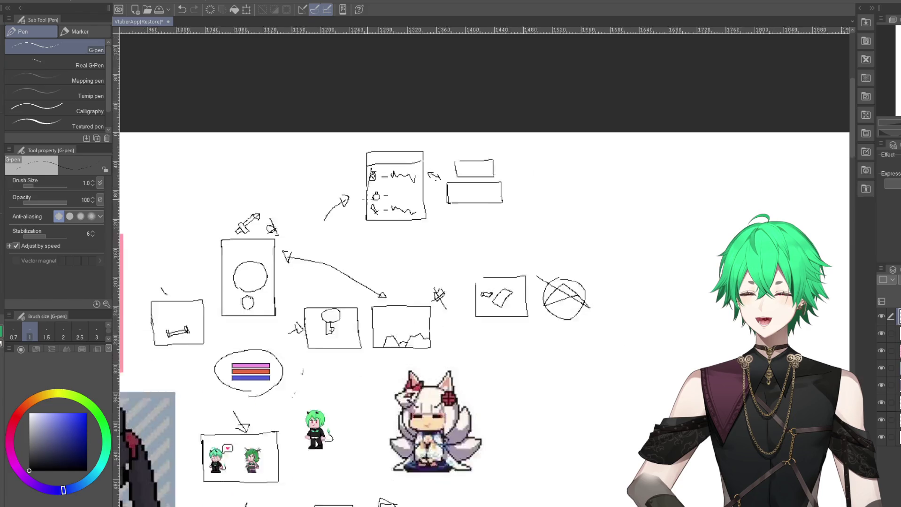
pyautogui.scroll(-1, 362, 146)
pyautogui.scroll(-1, 362, 147)
pyautogui.scroll(2, 330, 345)
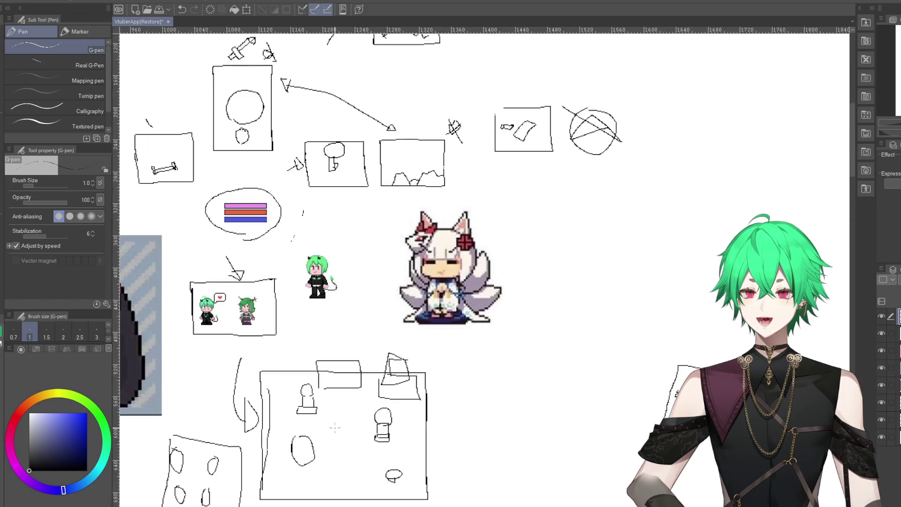
pyautogui.scroll(-1, 330, 345)
pyautogui.scroll(-1, 330, 345)
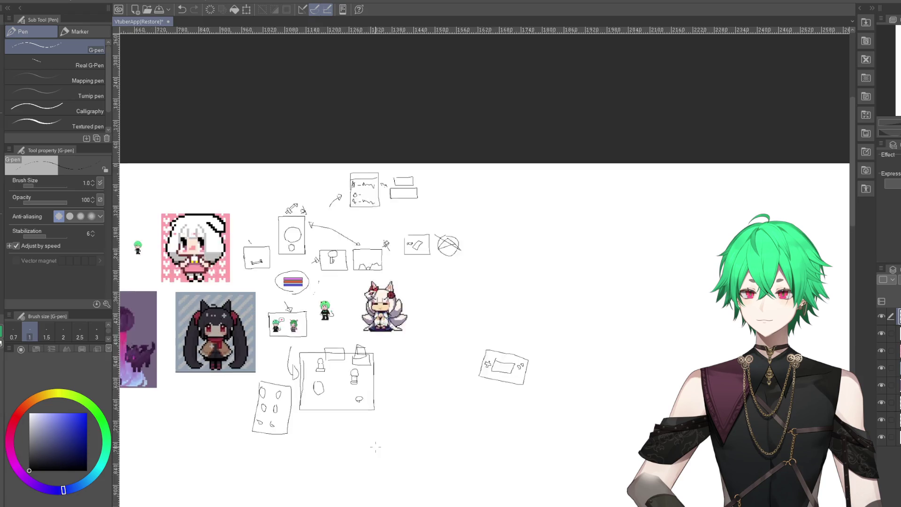
pyautogui.scroll(1, 330, 345)
pyautogui.scroll(1, 330, 345)
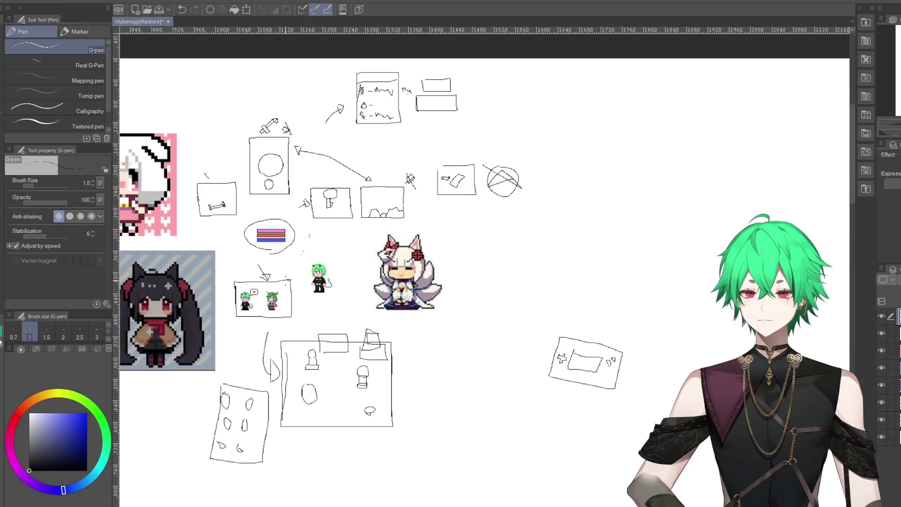
pyautogui.scroll(1, 587, 349)
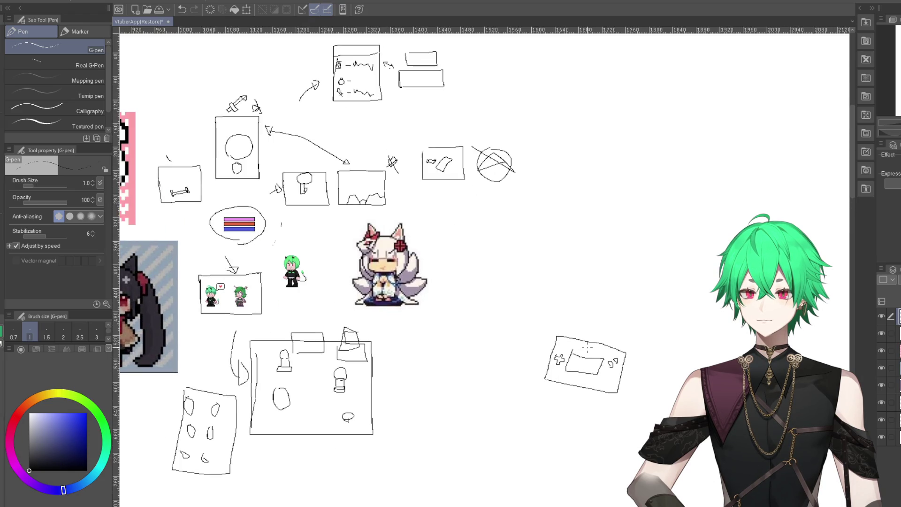
pyautogui.scroll(1, 587, 349)
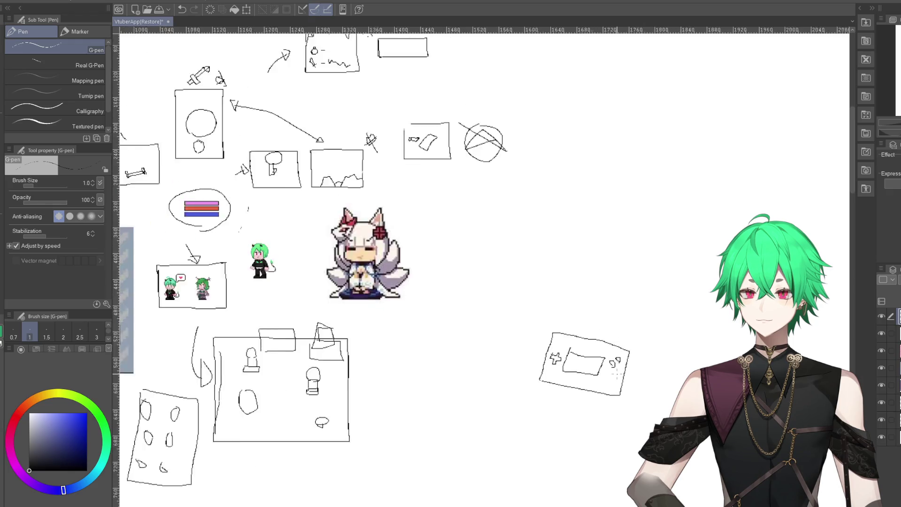
pyautogui.scroll(-3, 587, 348)
pyautogui.scroll(2, 587, 348)
pyautogui.scroll(1, 341, 286)
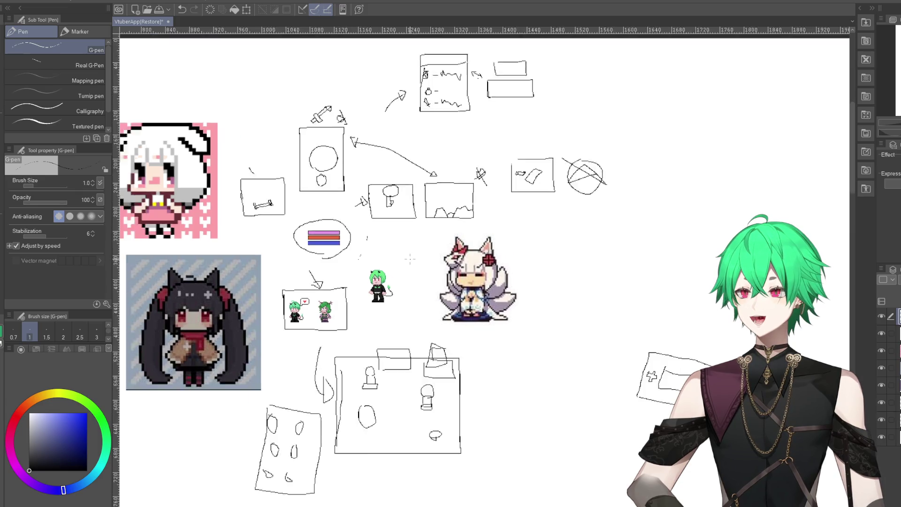
# - Retrace the console's left edge, add a lower side line and an inner top-edge line
pyautogui.scroll(-3, 678, 355)
pyautogui.scroll(8, 677, 354)
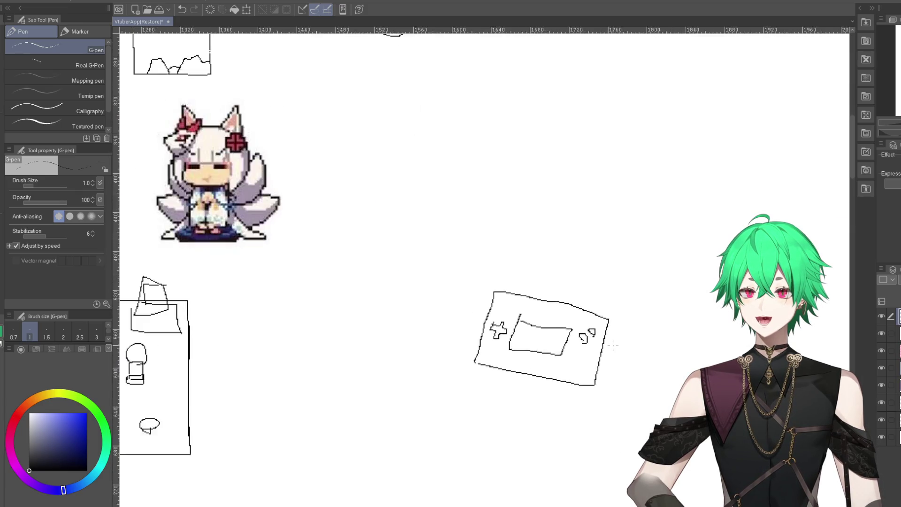
pyautogui.scroll(-4, 235, 342)
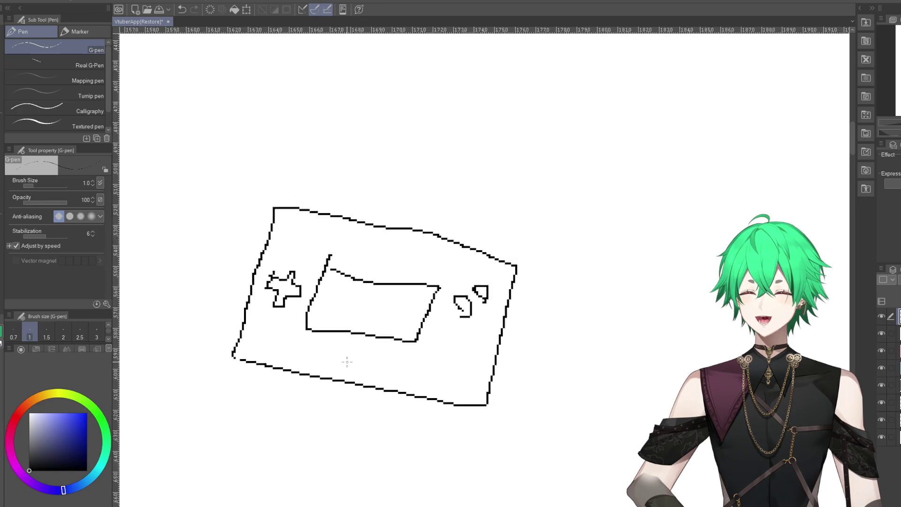
pyautogui.scroll(4, 217, 332)
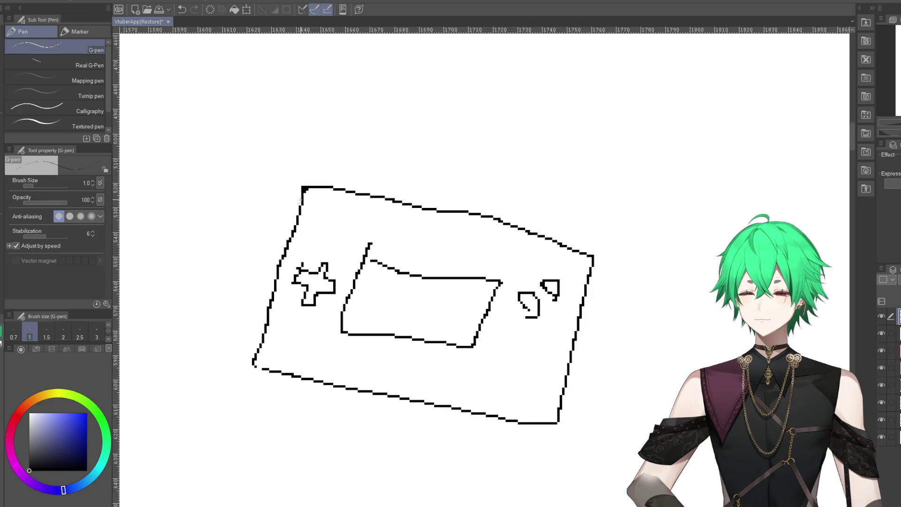
pyautogui.moveTo(301, 200)
pyautogui.mouseDown()
pyautogui.moveTo(251, 358)
pyautogui.moveTo(251, 385)
pyautogui.moveTo(538, 455)
pyautogui.moveTo(550, 455)
pyautogui.moveTo(554, 436)
pyautogui.mouseUp()
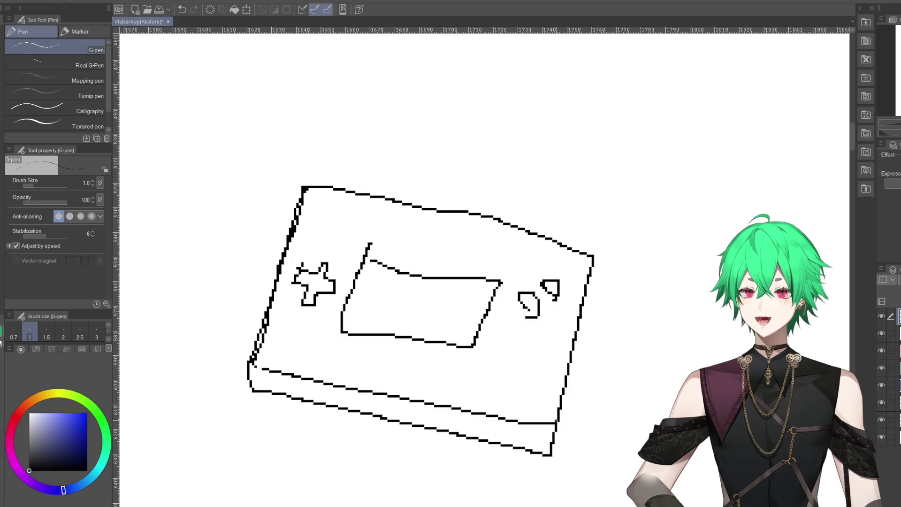
pyautogui.moveTo(260, 362)
pyautogui.mouseDown()
pyautogui.moveTo(542, 427)
pyautogui.moveTo(561, 413)
pyautogui.moveTo(595, 255)
pyautogui.mouseUp()
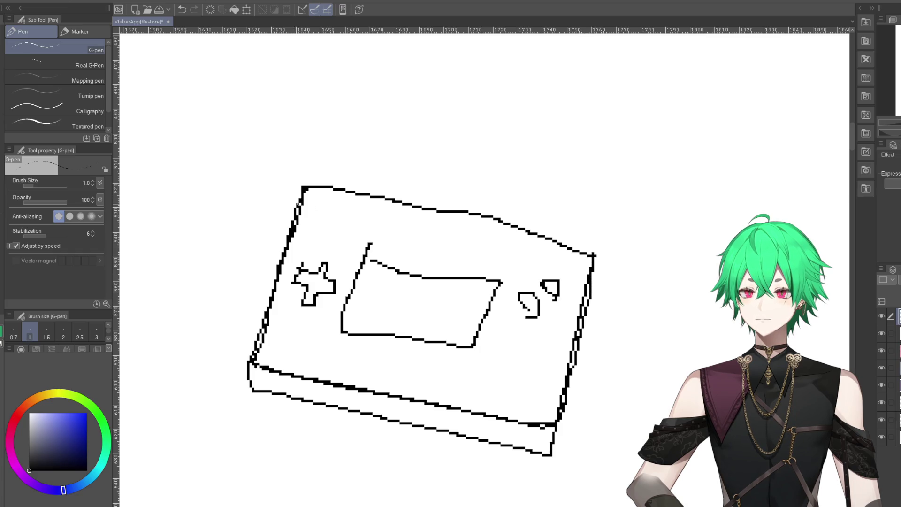
pyautogui.moveTo(298, 204)
pyautogui.mouseDown()
pyautogui.moveTo(378, 208)
pyautogui.moveTo(587, 255)
pyautogui.mouseUp()
# - Erase the console's doubled top-edge strokes and stray dots, redrawing the top edge as one line
pyautogui.press('e')
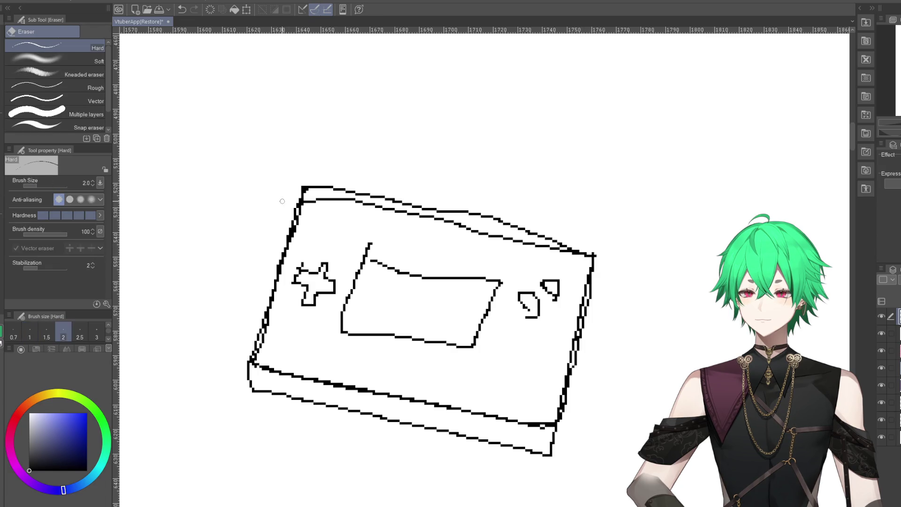
pyautogui.moveTo(282, 201)
pyautogui.mouseDown()
pyautogui.moveTo(305, 188)
pyautogui.moveTo(300, 202)
pyautogui.moveTo(308, 187)
pyautogui.moveTo(361, 193)
pyautogui.mouseUp()
pyautogui.moveTo(301, 189); pyautogui.dragTo(497, 220)
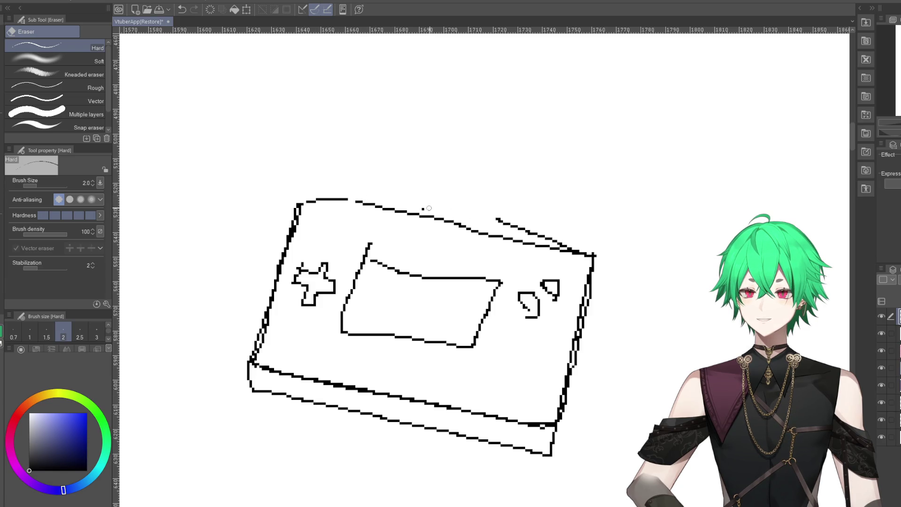
pyautogui.moveTo(429, 208); pyautogui.dragTo(421, 210)
pyautogui.moveTo(492, 219); pyautogui.dragTo(536, 229)
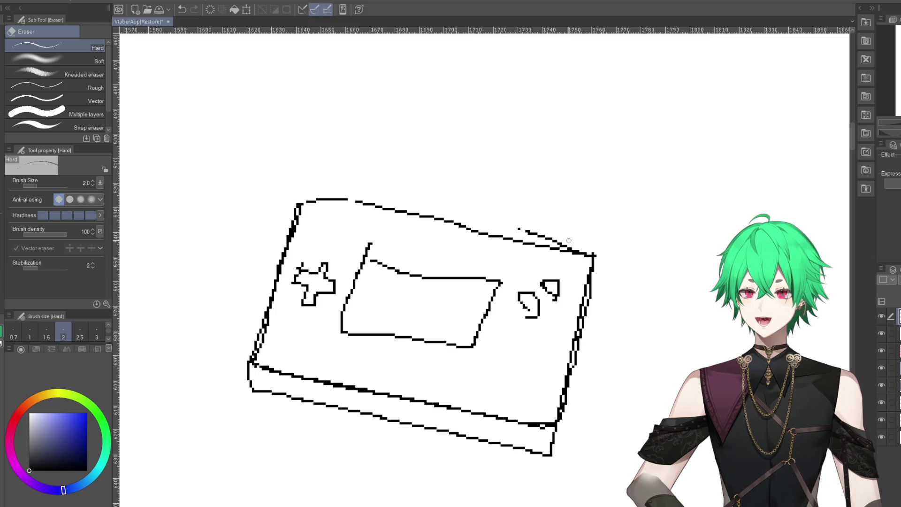
pyautogui.moveTo(580, 247); pyautogui.dragTo(516, 229)
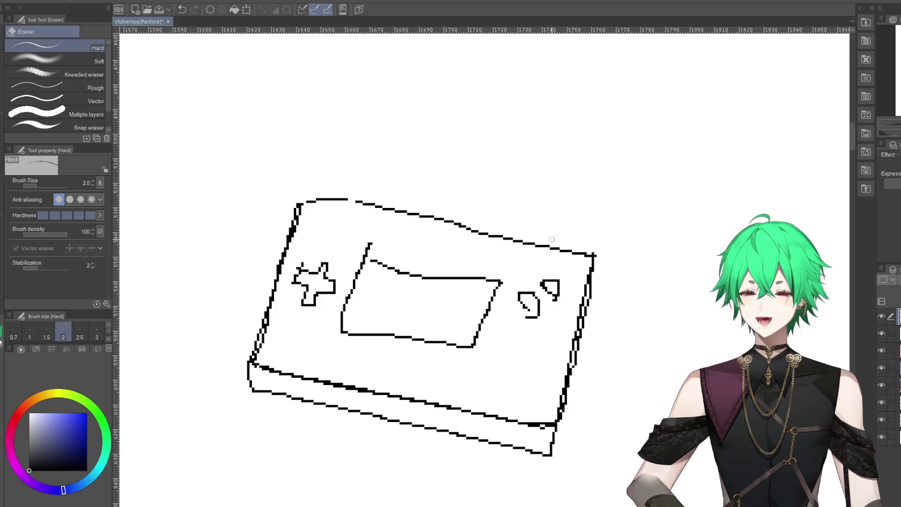
pyautogui.moveTo(586, 251)
pyautogui.mouseDown()
pyautogui.moveTo(599, 256)
pyautogui.moveTo(591, 256)
pyautogui.mouseUp()
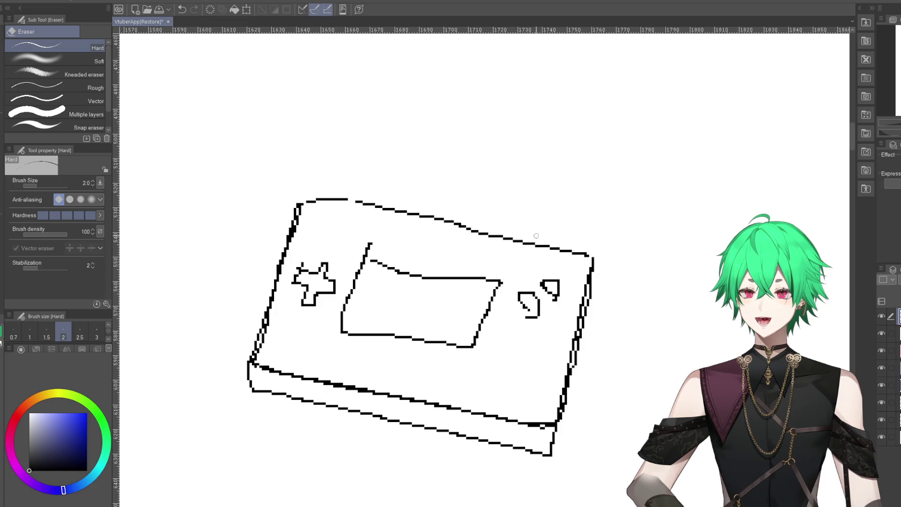
pyautogui.moveTo(481, 229)
pyautogui.mouseDown()
pyautogui.moveTo(334, 203)
pyautogui.moveTo(459, 222)
pyautogui.mouseUp()
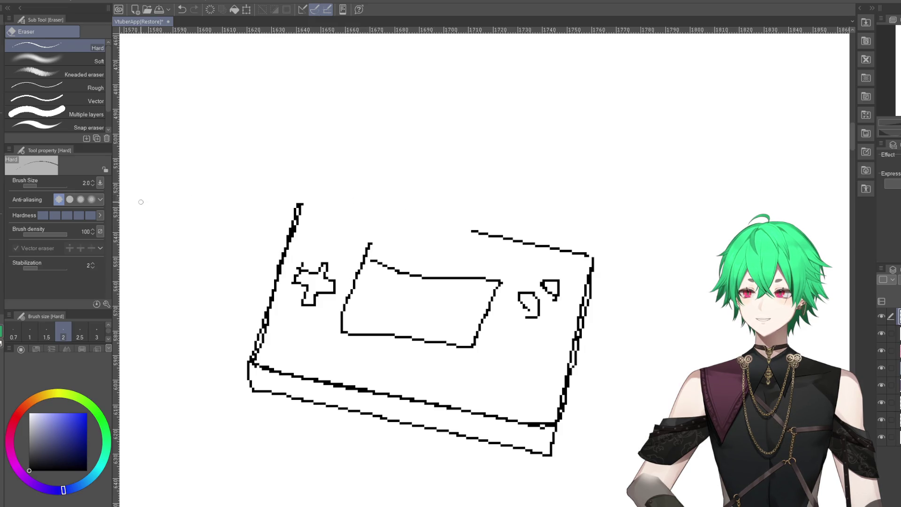
pyautogui.press('p')
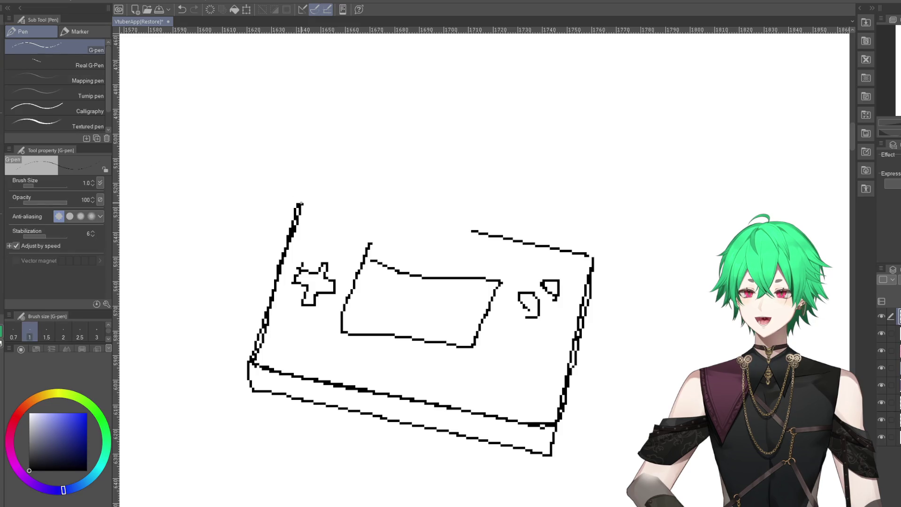
pyautogui.moveTo(317, 205); pyautogui.dragTo(589, 255)
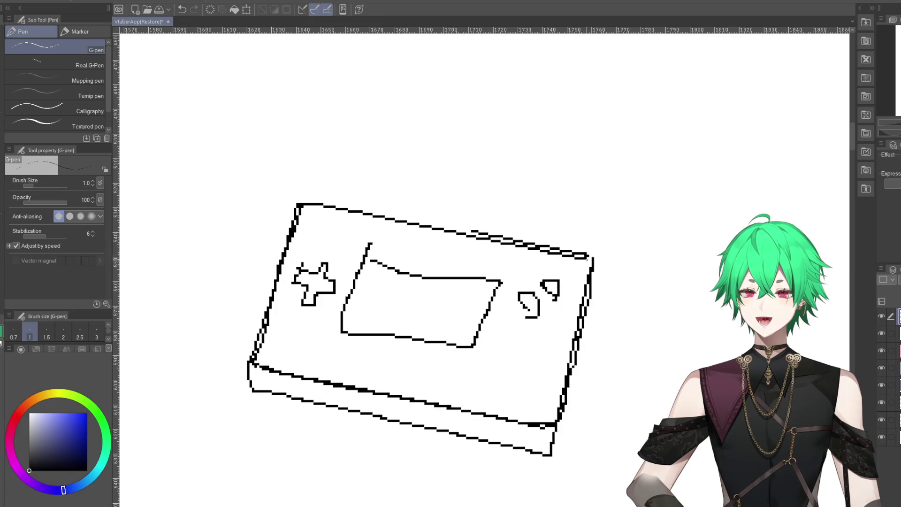
pyautogui.press('e')
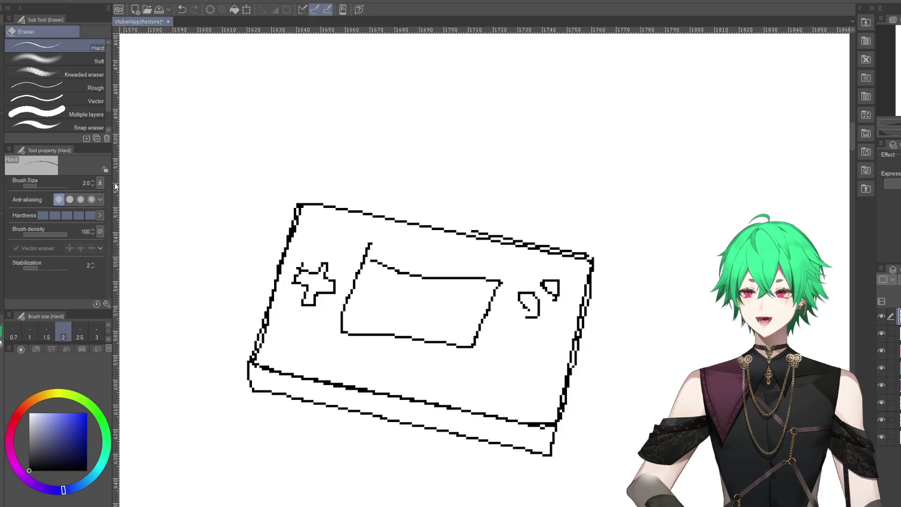
pyautogui.moveTo(469, 227)
pyautogui.mouseDown()
pyautogui.moveTo(595, 259)
pyautogui.moveTo(567, 405)
pyautogui.moveTo(536, 459)
pyautogui.mouseUp()
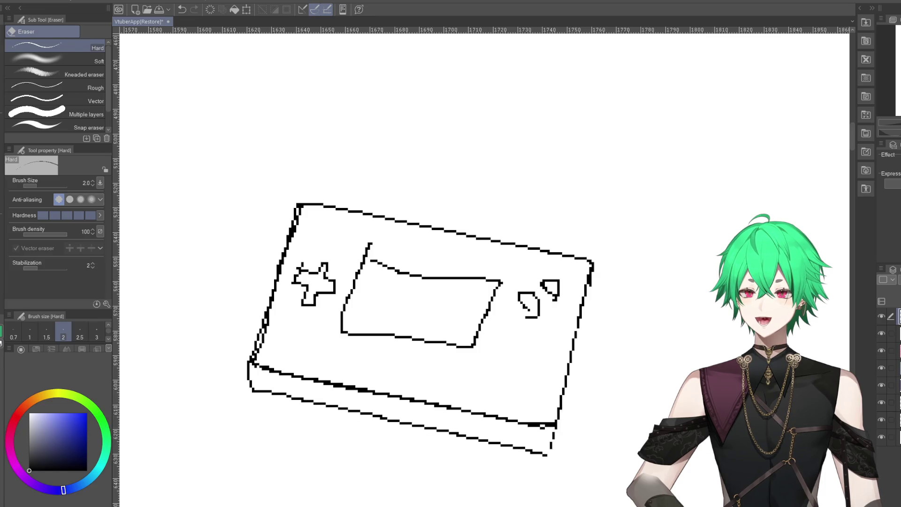
# - Close the bottom-right corner, then thin and redraw the console's lower-left edge cleanly
pyautogui.press('p')
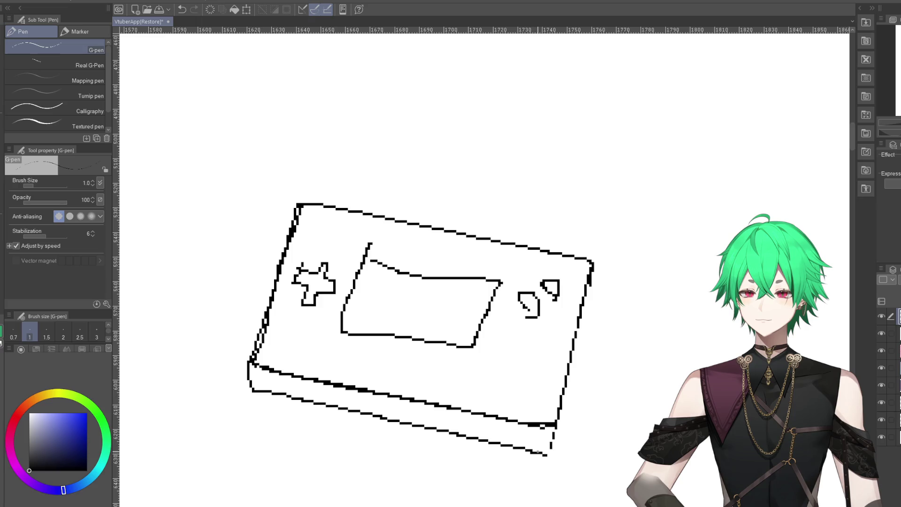
pyautogui.moveTo(541, 452); pyautogui.dragTo(556, 436)
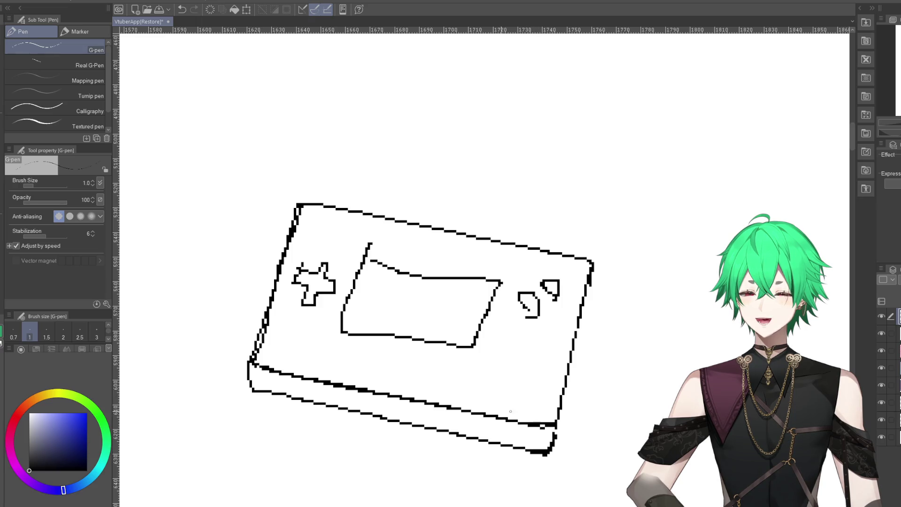
pyautogui.moveTo(252, 360); pyautogui.dragTo(270, 395)
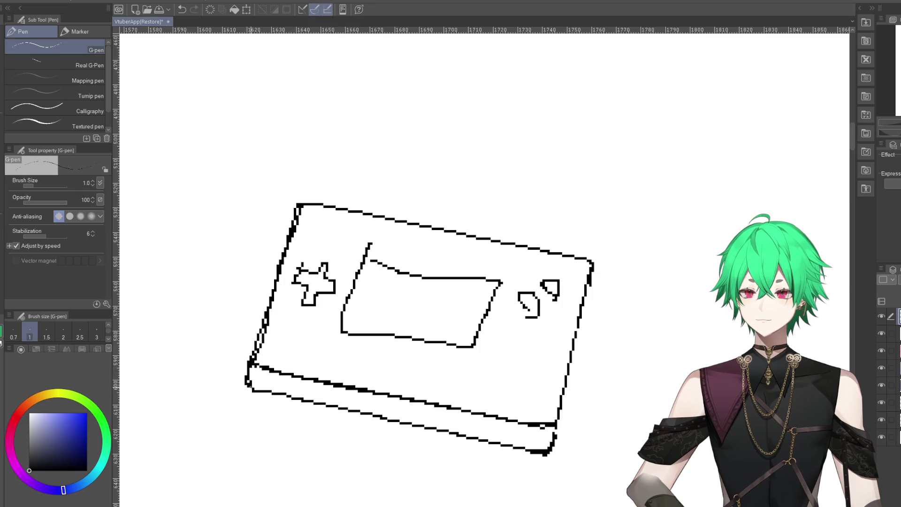
pyautogui.press('e')
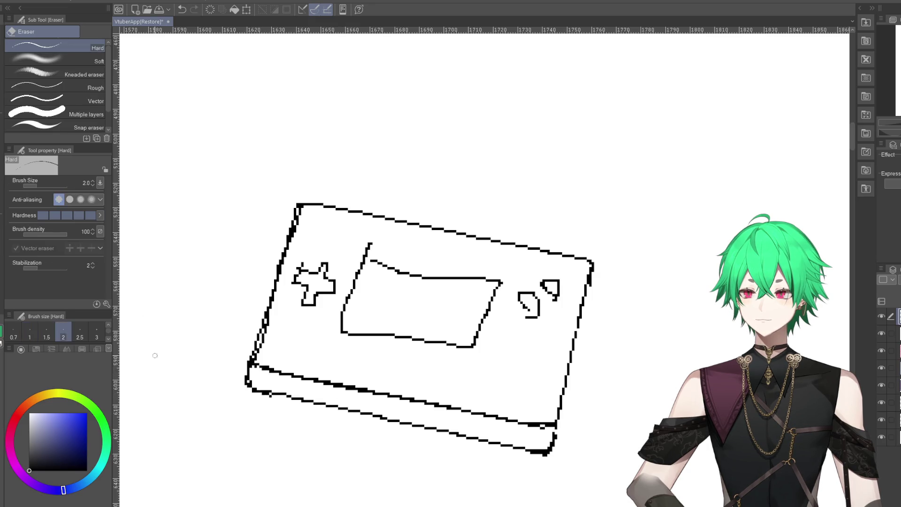
pyautogui.moveTo(253, 341)
pyautogui.mouseDown()
pyautogui.moveTo(244, 386)
pyautogui.moveTo(257, 394)
pyautogui.mouseUp()
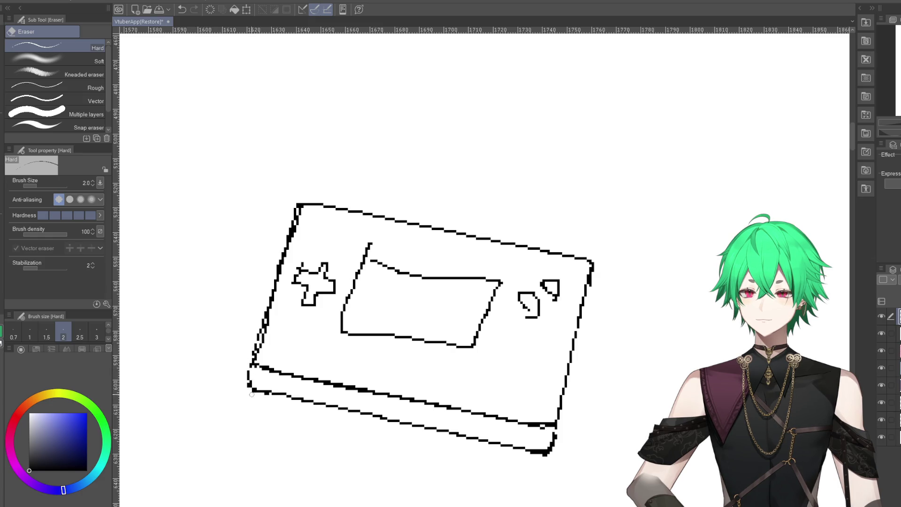
pyautogui.moveTo(298, 206)
pyautogui.mouseDown()
pyautogui.moveTo(278, 272)
pyautogui.moveTo(291, 217)
pyautogui.mouseUp()
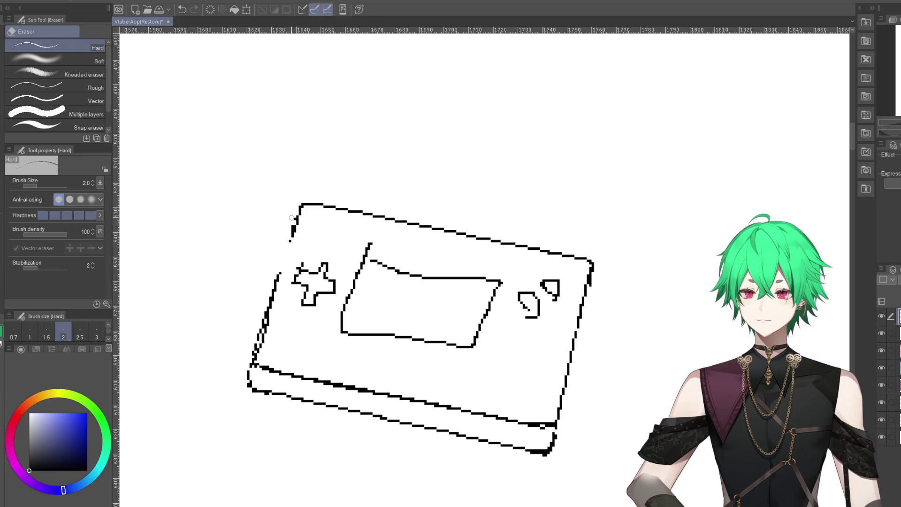
pyautogui.moveTo(277, 274); pyautogui.dragTo(247, 367)
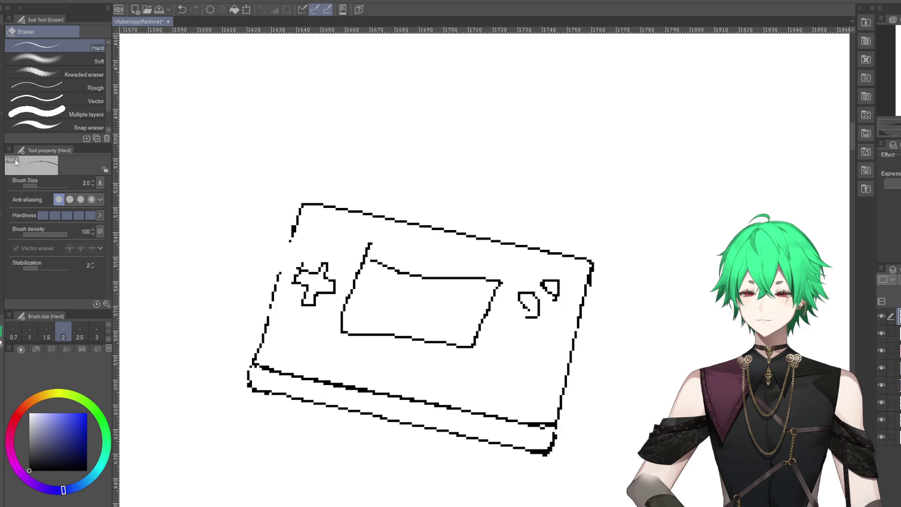
pyautogui.press('p')
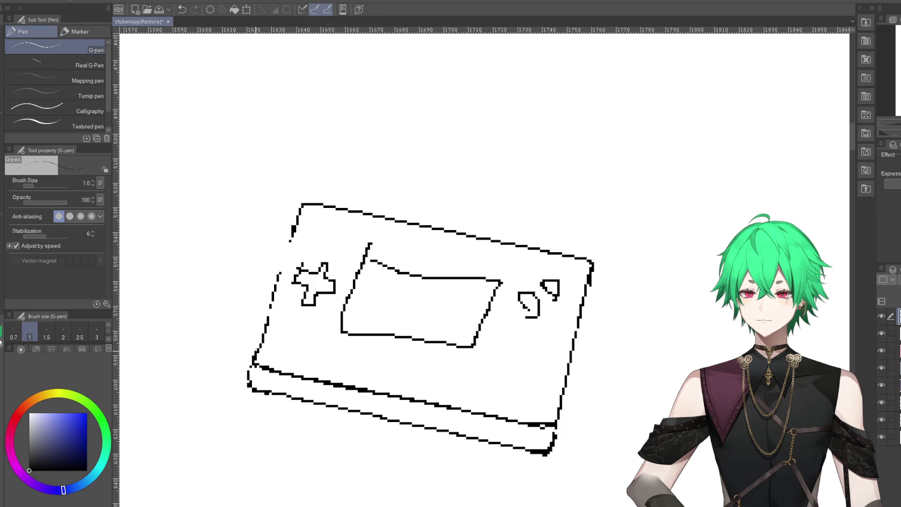
pyautogui.moveTo(254, 352); pyautogui.dragTo(300, 212)
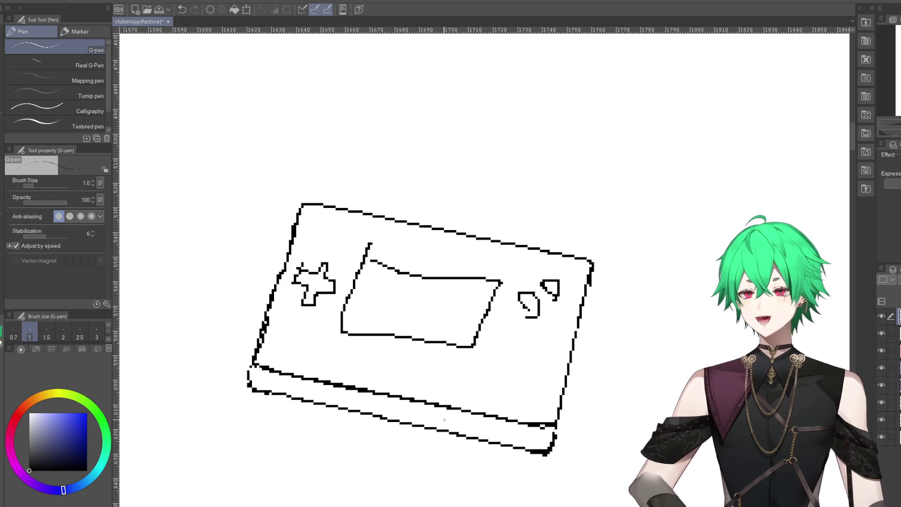
# - Zoom in near the colour-bar speech bubble and erase the stray marks beside it
pyautogui.scroll(-2, 430, 423)
pyautogui.scroll(-3, 430, 424)
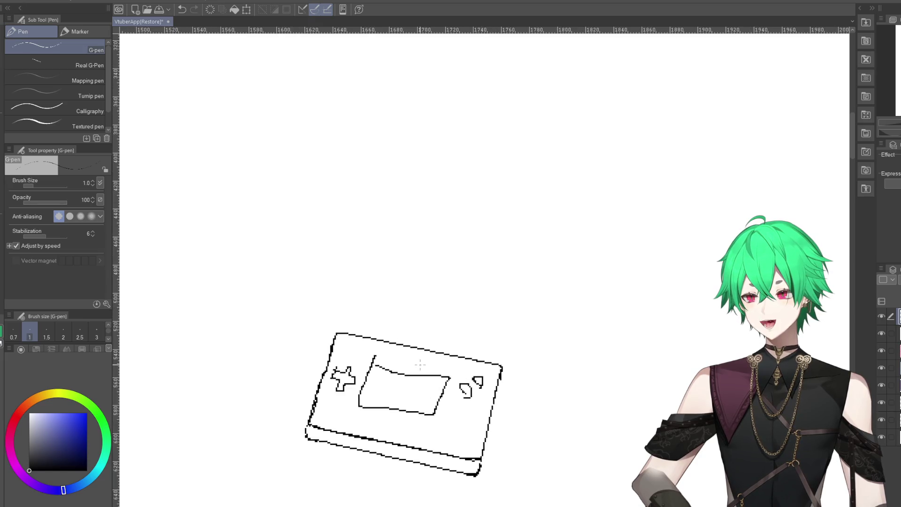
pyautogui.scroll(-1, 483, 306)
pyautogui.scroll(-1, 503, 340)
pyautogui.scroll(-1, 504, 340)
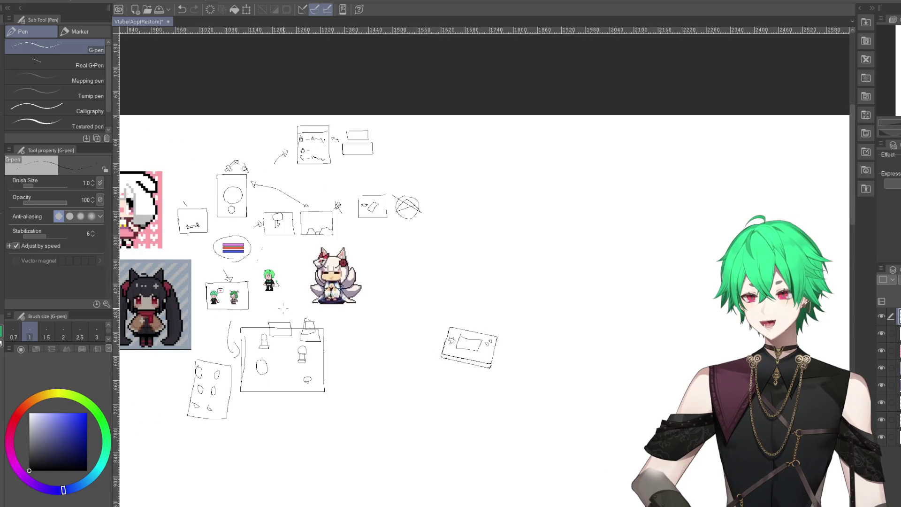
pyautogui.scroll(1, 172, 250)
pyautogui.scroll(2, 172, 250)
pyautogui.scroll(2, 172, 250)
pyautogui.scroll(1, 172, 250)
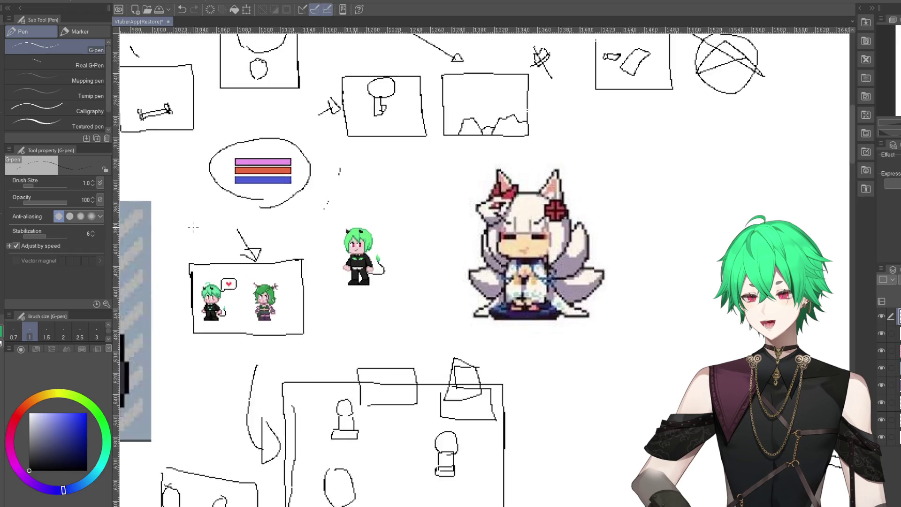
pyautogui.scroll(1, 172, 250)
pyautogui.scroll(1, 172, 250)
pyautogui.scroll(-1, 373, 234)
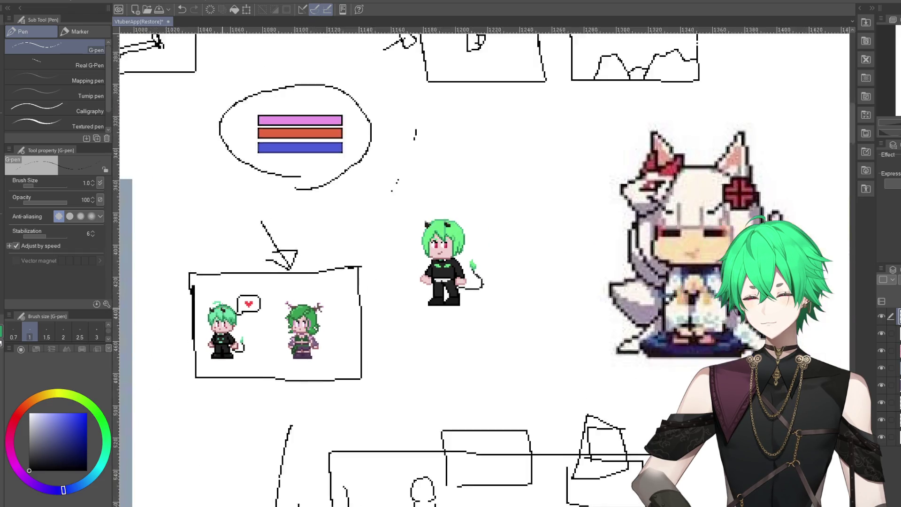
pyautogui.scroll(-2, 374, 234)
pyautogui.scroll(1, 374, 234)
pyautogui.scroll(1, 374, 234)
pyautogui.scroll(1, 373, 234)
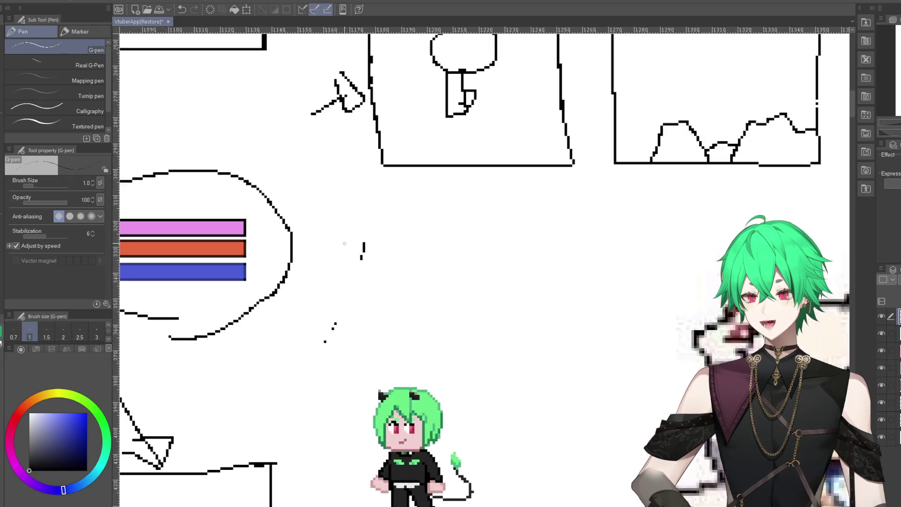
pyautogui.scroll(1, 373, 233)
pyautogui.press('e')
pyautogui.moveTo(369, 245); pyautogui.dragTo(366, 262)
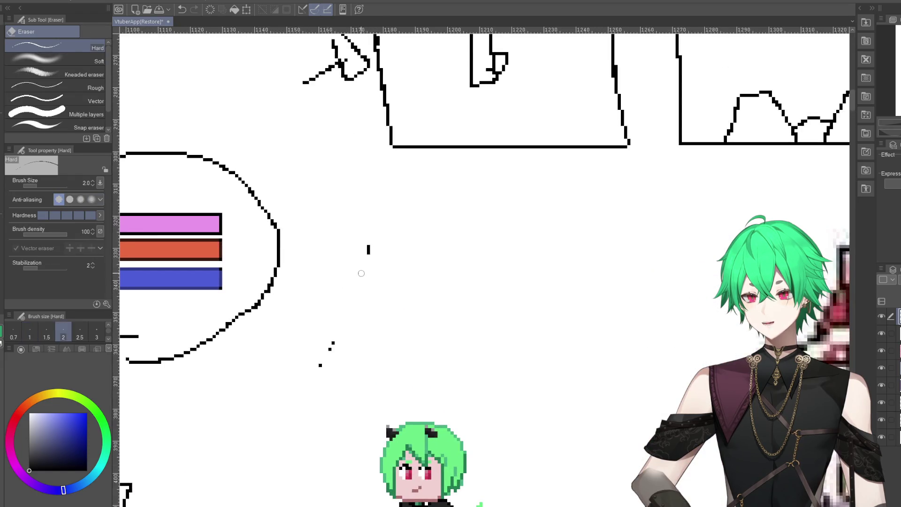
pyautogui.moveTo(333, 342); pyautogui.dragTo(320, 365)
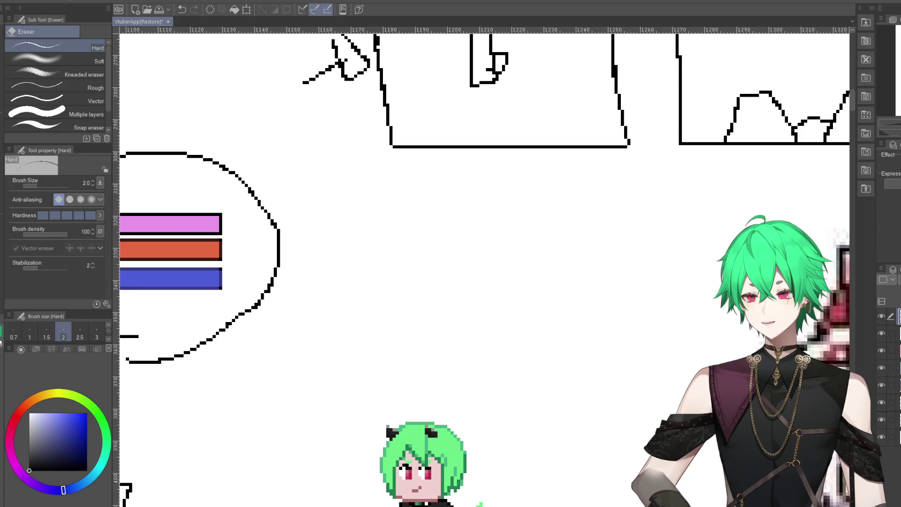
pyautogui.press('p')
pyautogui.scroll(-1, 350, 353)
pyautogui.scroll(-1, 350, 353)
pyautogui.scroll(-1, 350, 353)
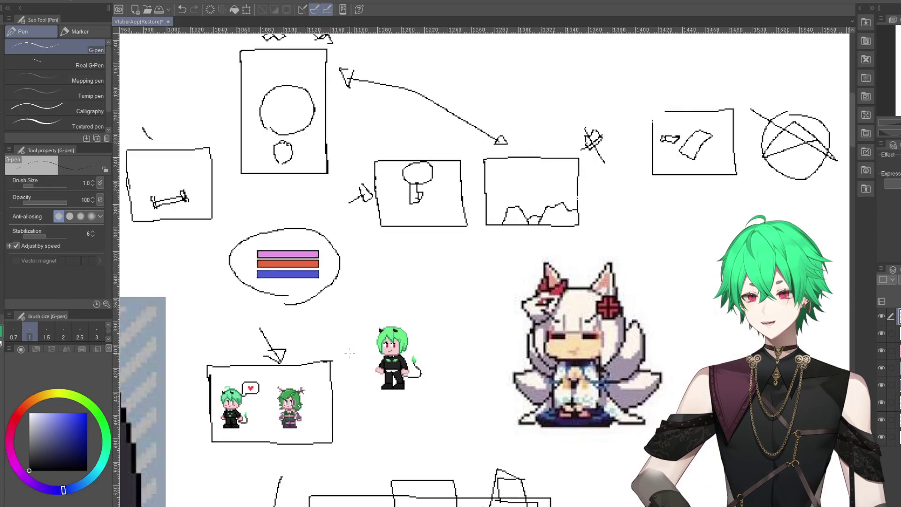
pyautogui.scroll(-1, 350, 353)
pyautogui.scroll(-1, 350, 353)
pyautogui.scroll(-1, 350, 357)
pyautogui.scroll(-1, 351, 461)
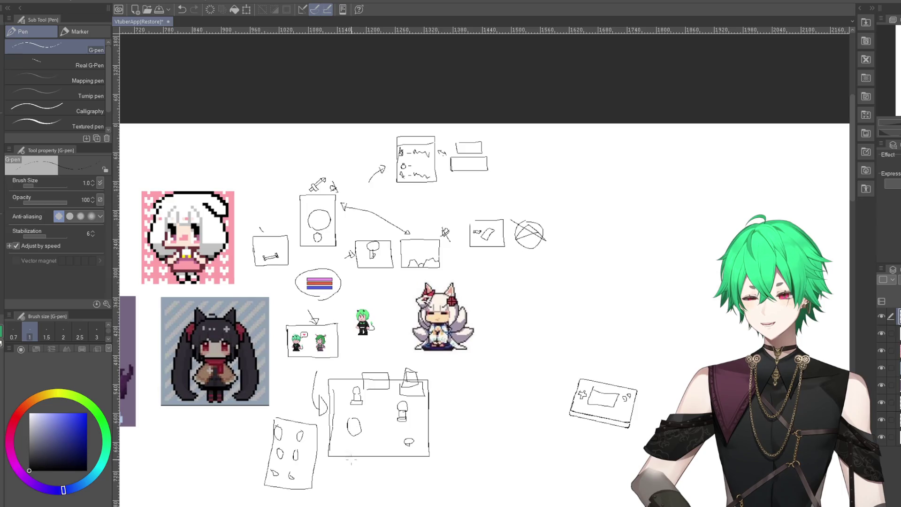
pyautogui.scroll(-1, 351, 461)
pyautogui.scroll(1, 351, 450)
pyautogui.scroll(-1, 348, 422)
pyautogui.scroll(2, 351, 416)
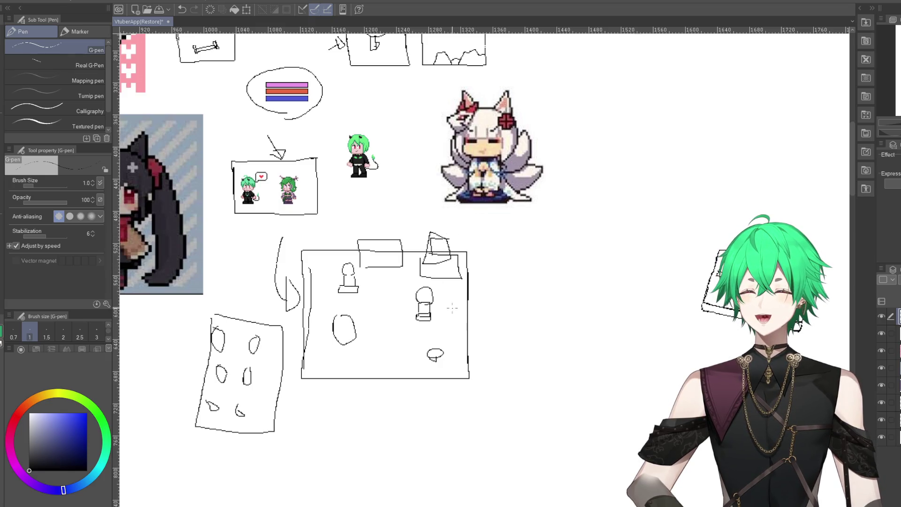
pyautogui.scroll(2, 633, 294)
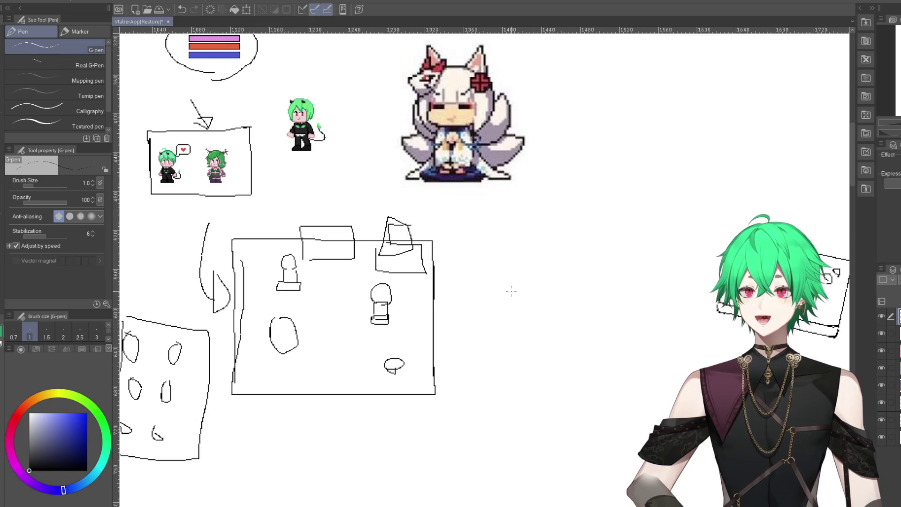
pyautogui.scroll(-4, 502, 329)
pyautogui.scroll(-1, 423, 263)
pyautogui.scroll(2, 383, 232)
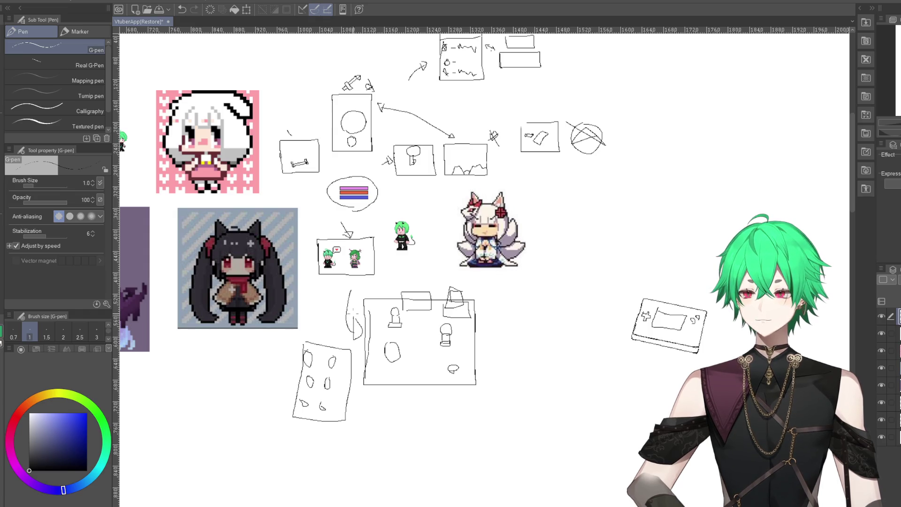
pyautogui.scroll(1, 370, 276)
pyautogui.scroll(1, 346, 245)
pyautogui.scroll(1, 346, 245)
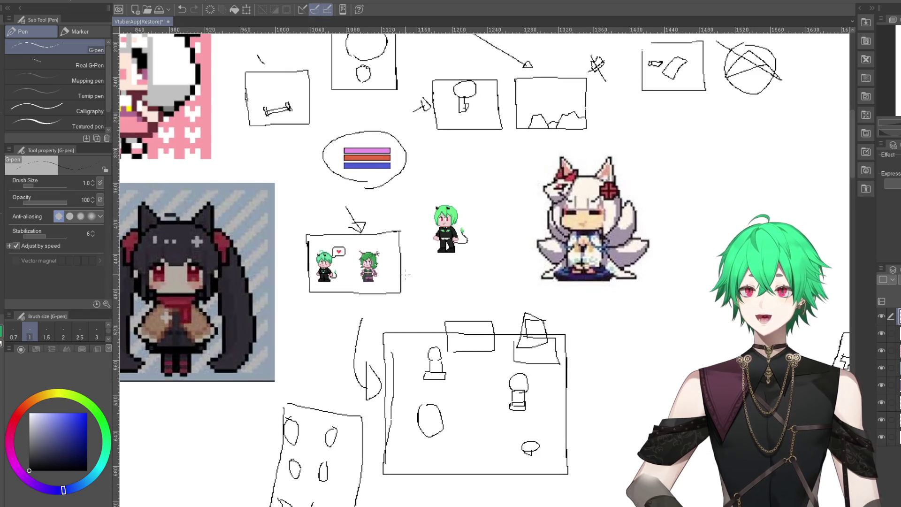
pyautogui.scroll(1, 346, 245)
pyautogui.scroll(2, 345, 244)
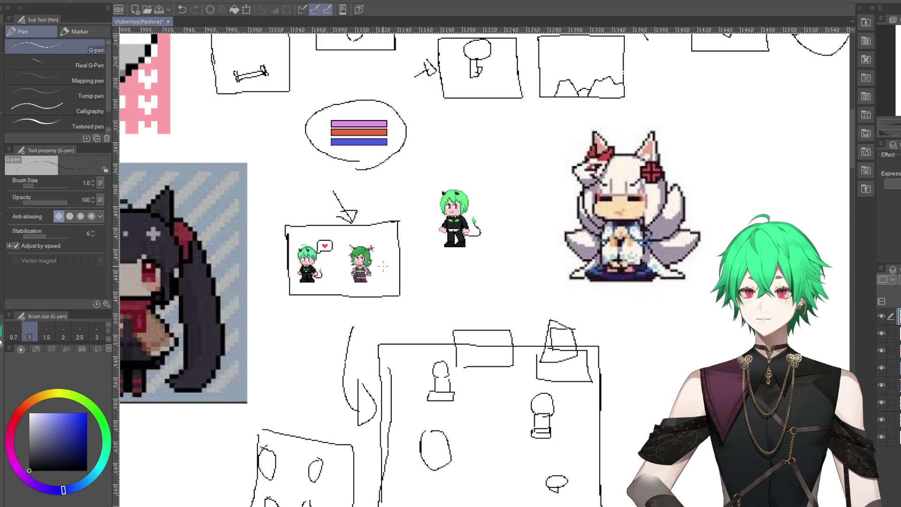
pyautogui.scroll(-2, 384, 266)
pyautogui.scroll(-2, 384, 266)
pyautogui.scroll(-2, 384, 266)
pyautogui.scroll(-1, 384, 267)
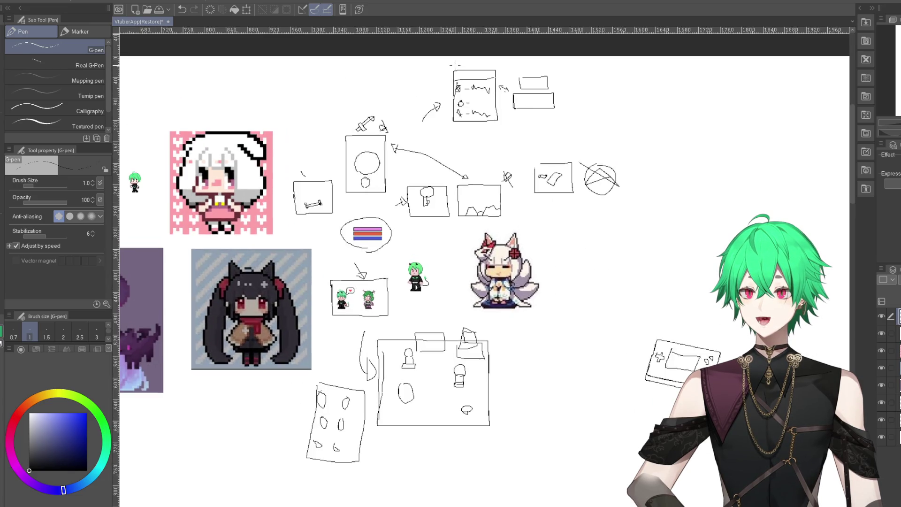
pyautogui.scroll(1, 454, 64)
pyautogui.scroll(1, 531, 116)
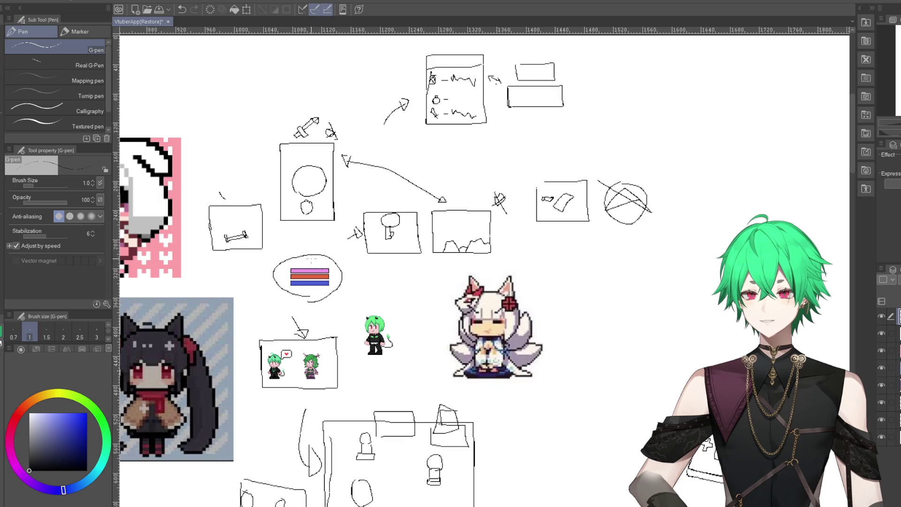
pyautogui.scroll(1, 279, 90)
pyautogui.scroll(2, 279, 90)
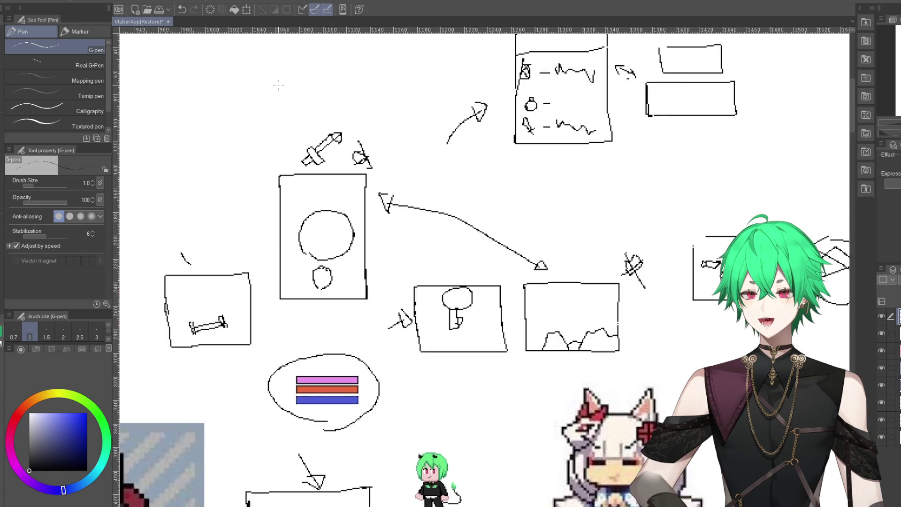
pyautogui.scroll(1, 279, 89)
pyautogui.scroll(-2, 271, 136)
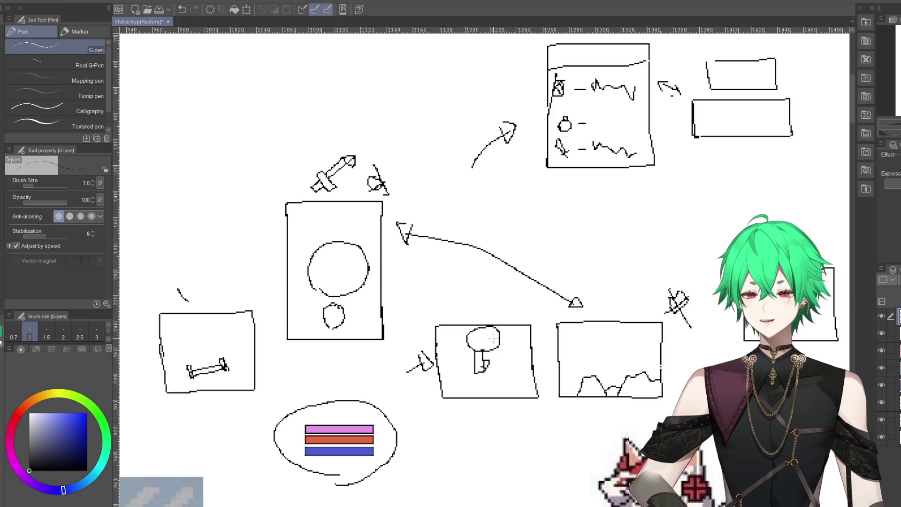
pyautogui.scroll(-2, 337, 236)
pyautogui.scroll(1, 337, 236)
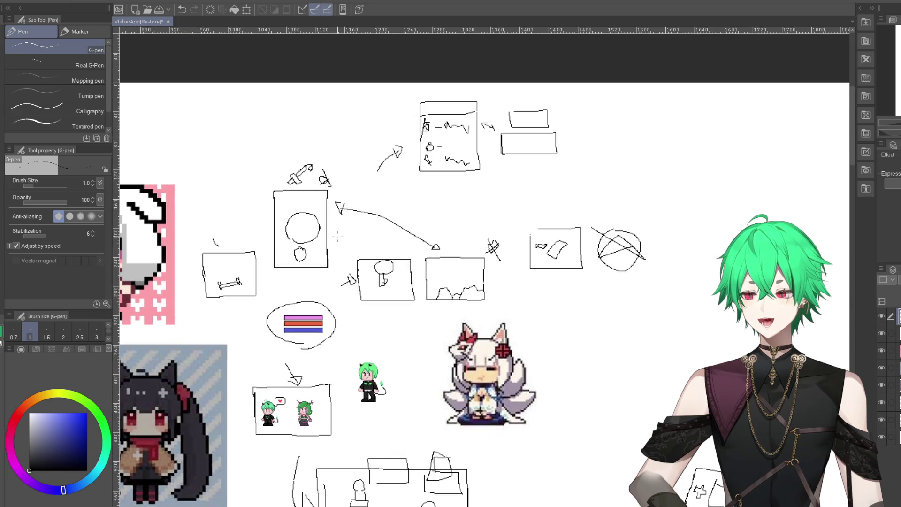
pyautogui.scroll(1, 449, 172)
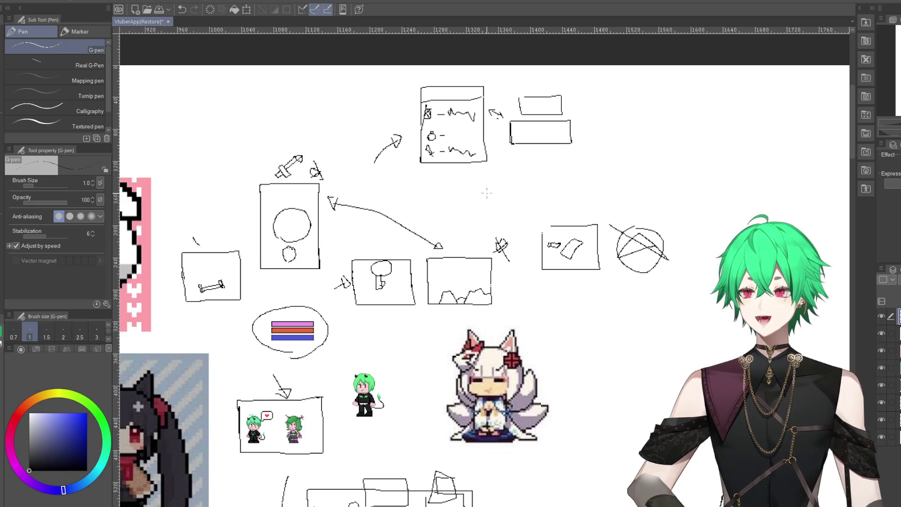
pyautogui.scroll(-2, 252, 312)
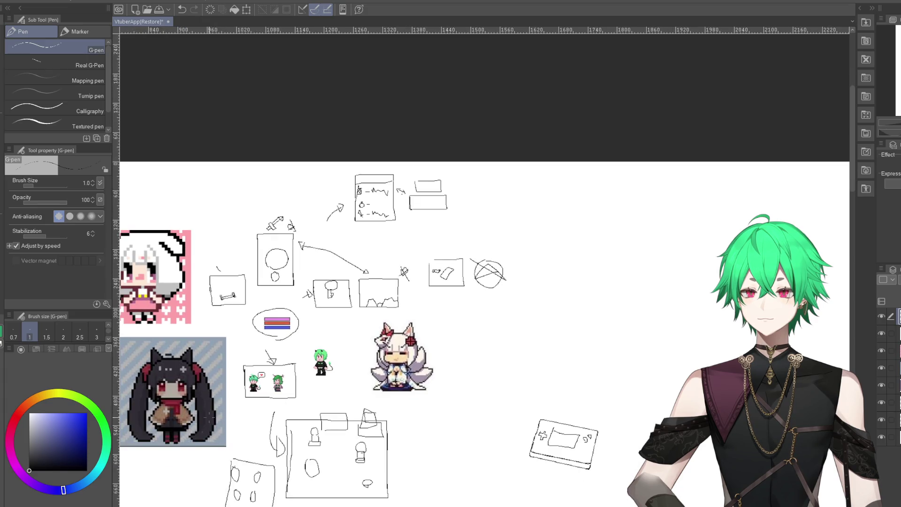
pyautogui.scroll(-2, 305, 324)
pyautogui.scroll(1, 263, 353)
pyautogui.scroll(1, 256, 356)
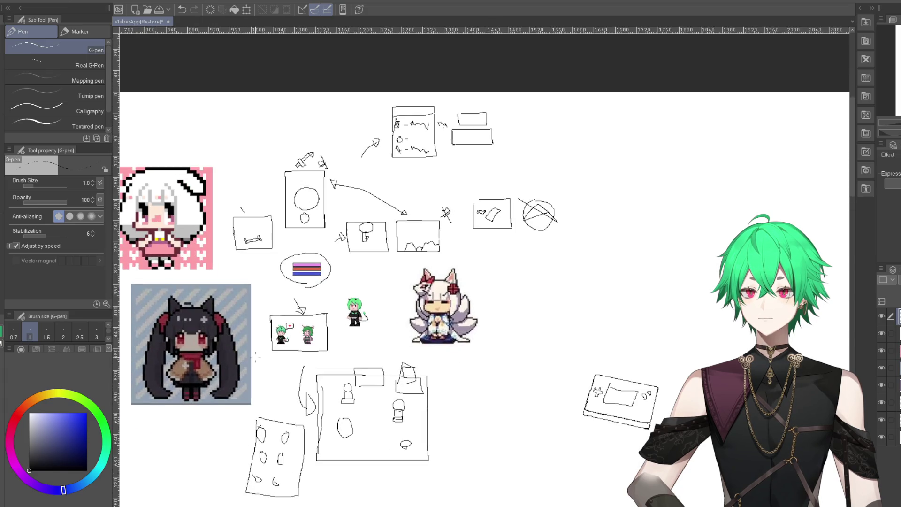
pyautogui.scroll(2, 307, 226)
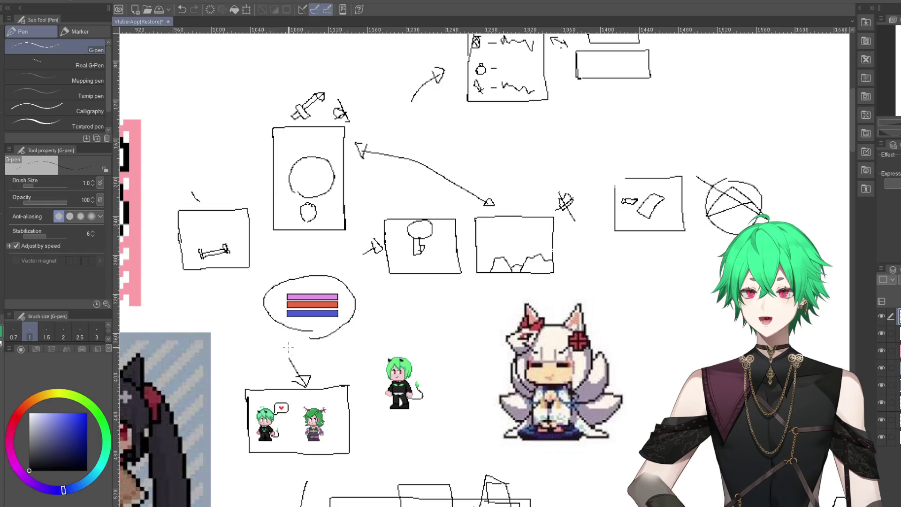
pyautogui.scroll(-1, 281, 112)
pyautogui.scroll(-2, 282, 113)
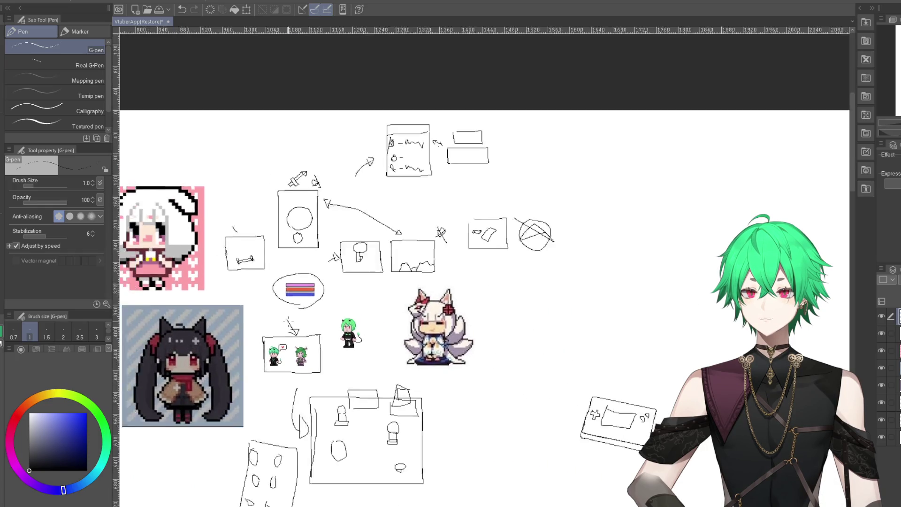
pyautogui.scroll(1, 282, 113)
pyautogui.scroll(1, 305, 465)
pyautogui.scroll(1, 305, 464)
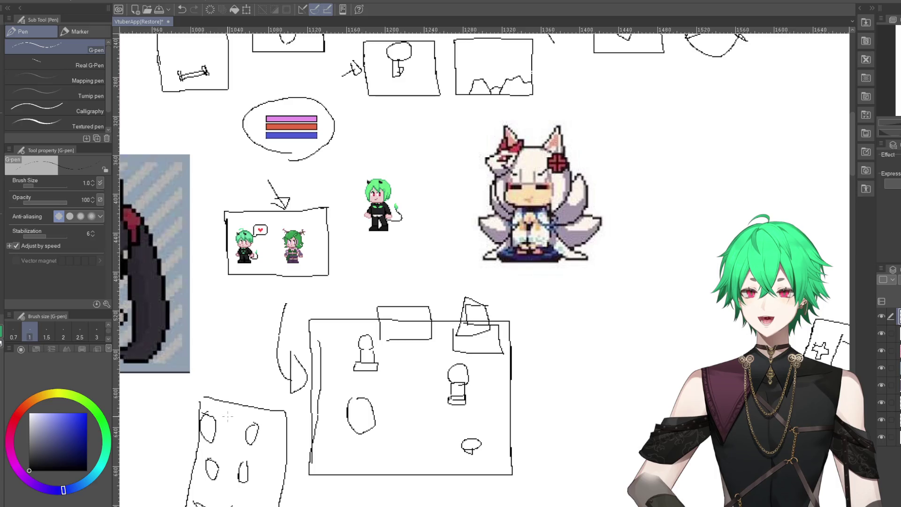
pyautogui.scroll(-1, 228, 417)
pyautogui.scroll(2, 226, 427)
pyautogui.scroll(-1, 224, 439)
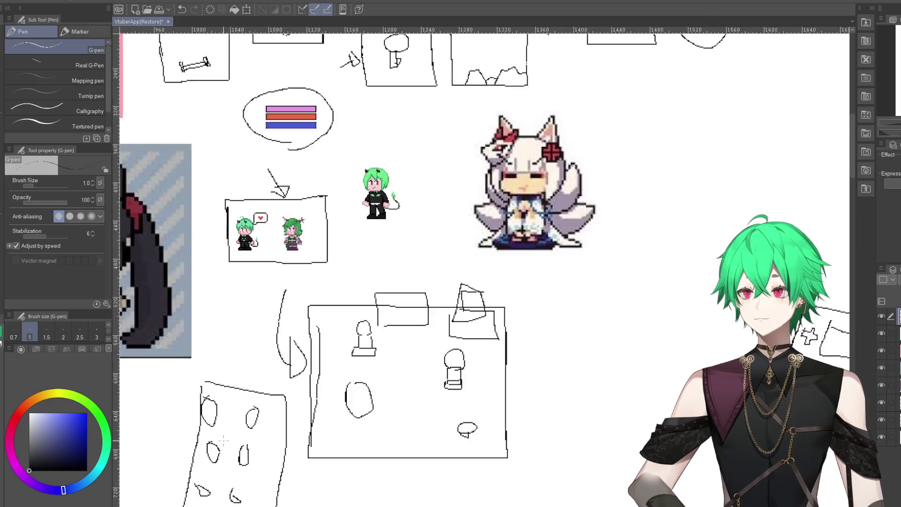
pyautogui.scroll(1, 239, 423)
pyautogui.scroll(-1, 263, 376)
pyautogui.scroll(1, 282, 343)
pyautogui.scroll(-1, 291, 334)
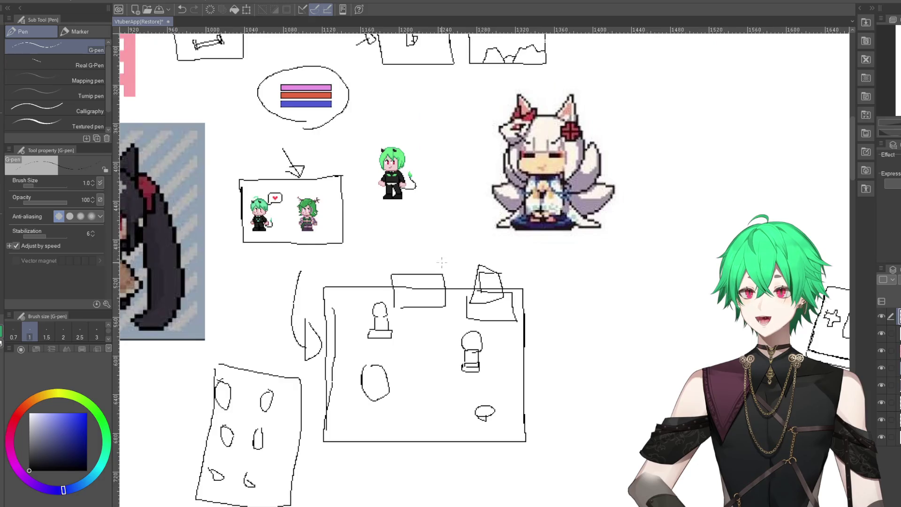
pyautogui.scroll(1, 434, 267)
pyautogui.scroll(-1, 425, 273)
pyautogui.scroll(1, 416, 280)
pyautogui.scroll(-1, 407, 287)
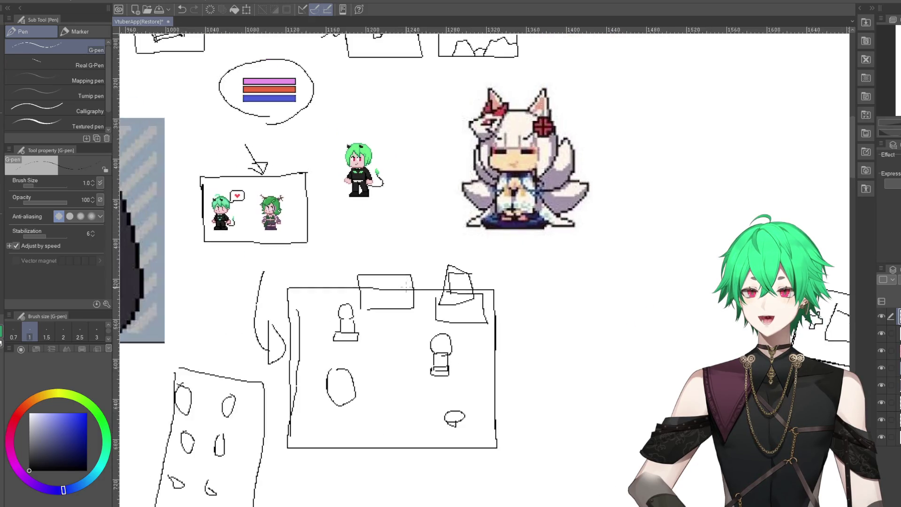
pyautogui.scroll(1, 399, 296)
pyautogui.scroll(-1, 390, 308)
pyautogui.scroll(1, 366, 338)
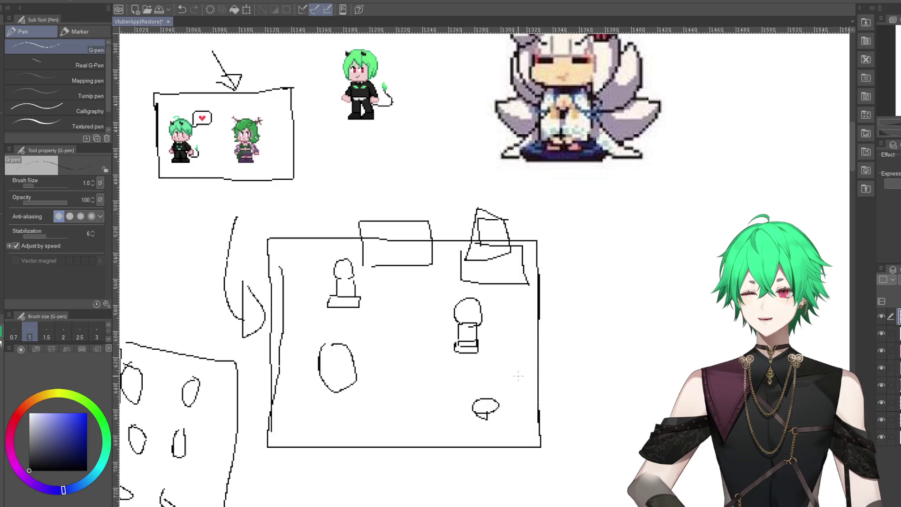
pyautogui.scroll(-1, 408, 352)
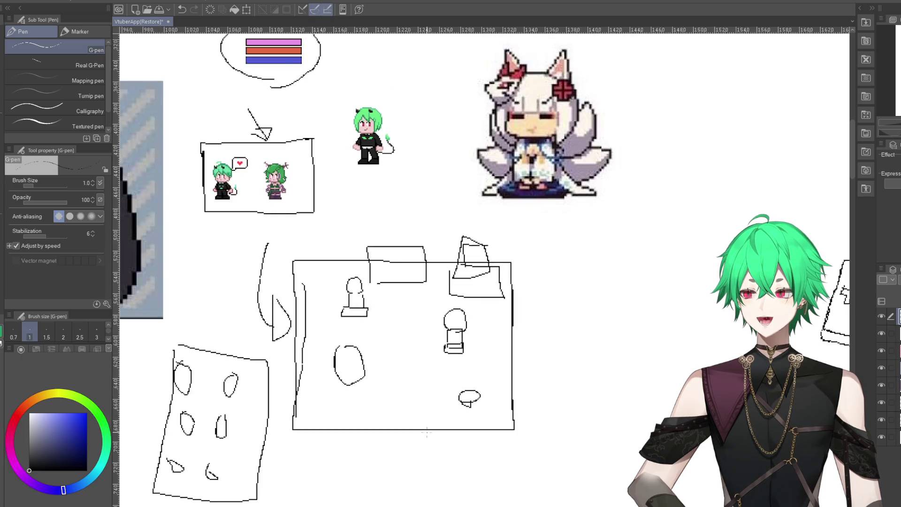
pyautogui.scroll(-2, 385, 263)
pyautogui.scroll(-1, 361, 173)
pyautogui.scroll(1, 366, 169)
pyautogui.scroll(1, 375, 159)
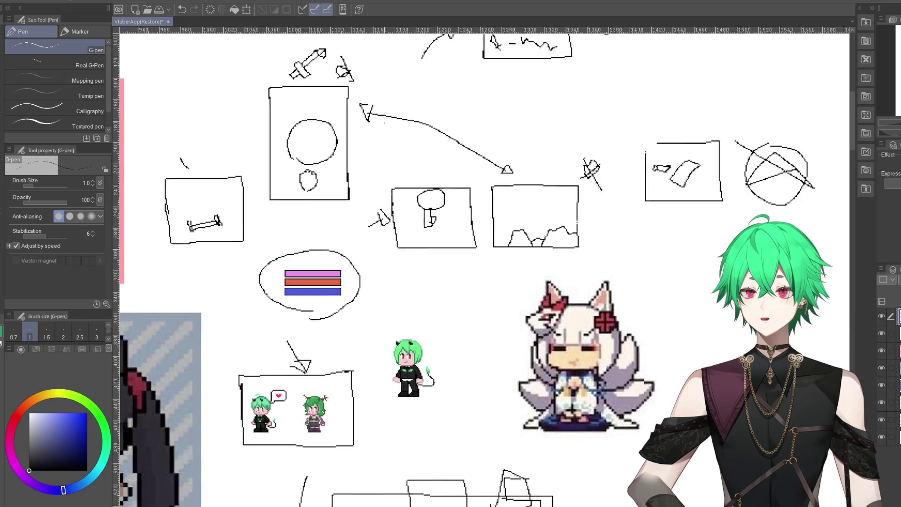
pyautogui.scroll(1, 380, 155)
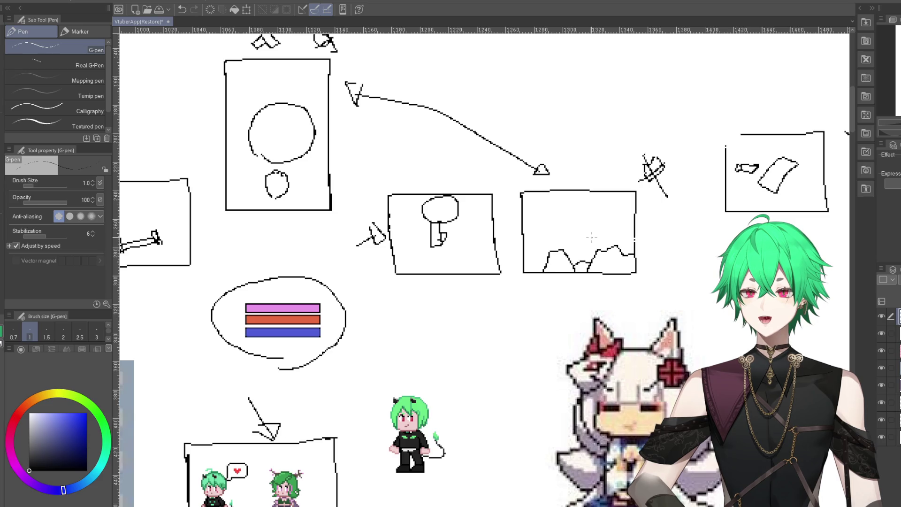
pyautogui.scroll(-2, 592, 237)
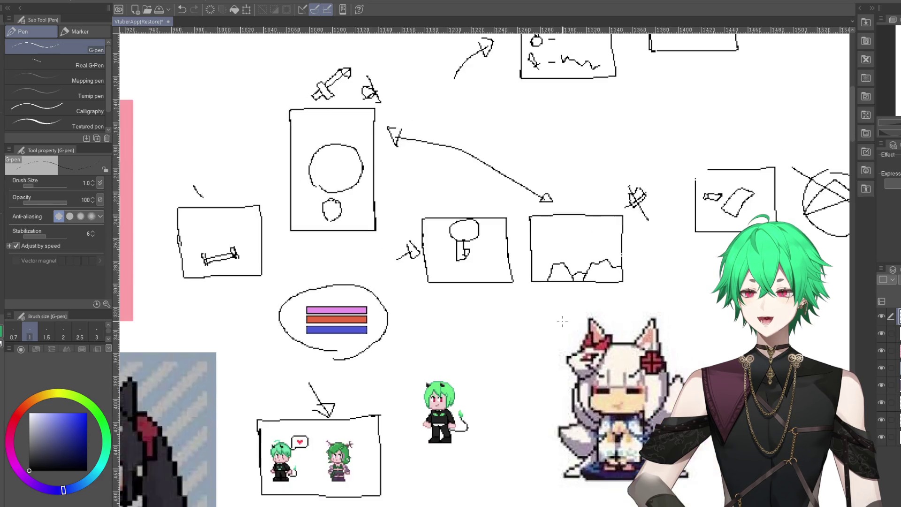
pyautogui.scroll(-1, 592, 237)
pyautogui.scroll(-2, 487, 180)
pyautogui.scroll(2, 487, 181)
pyautogui.scroll(1, 444, 196)
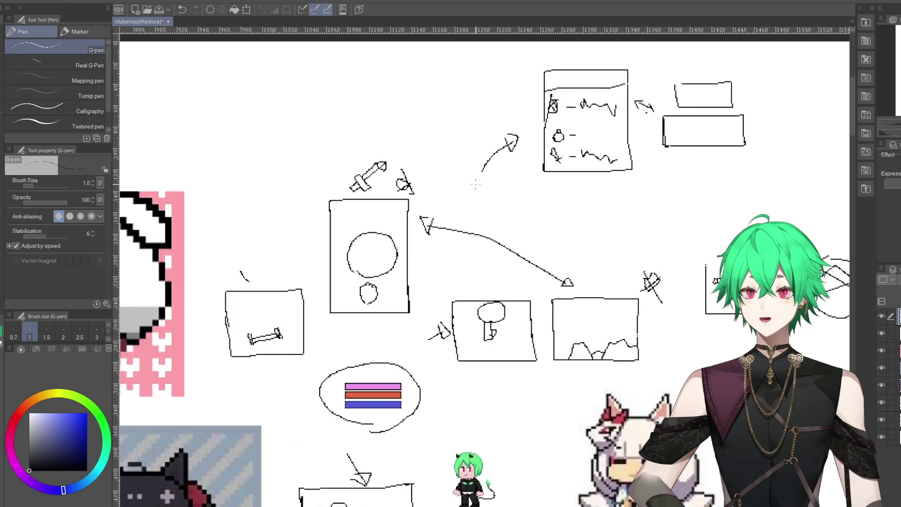
pyautogui.scroll(1, 376, 282)
pyautogui.scroll(2, 310, 331)
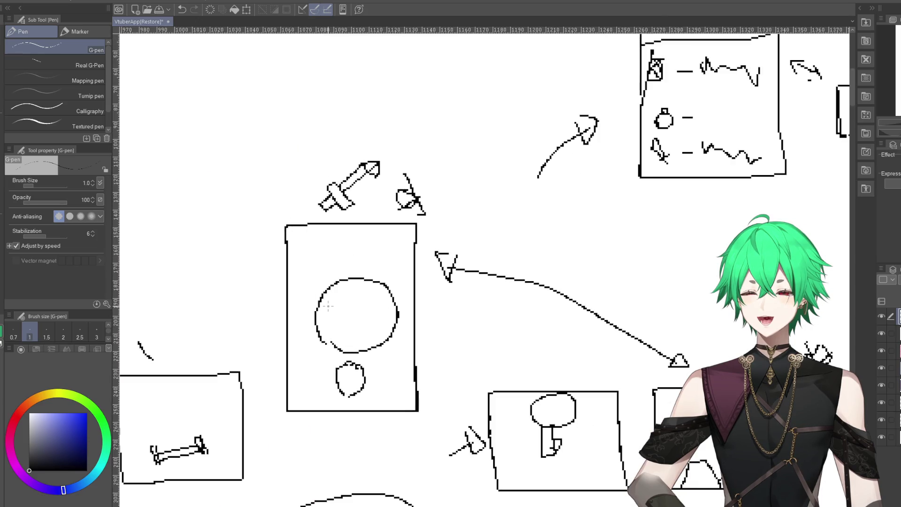
pyautogui.scroll(-2, 428, 252)
pyautogui.scroll(-1, 428, 252)
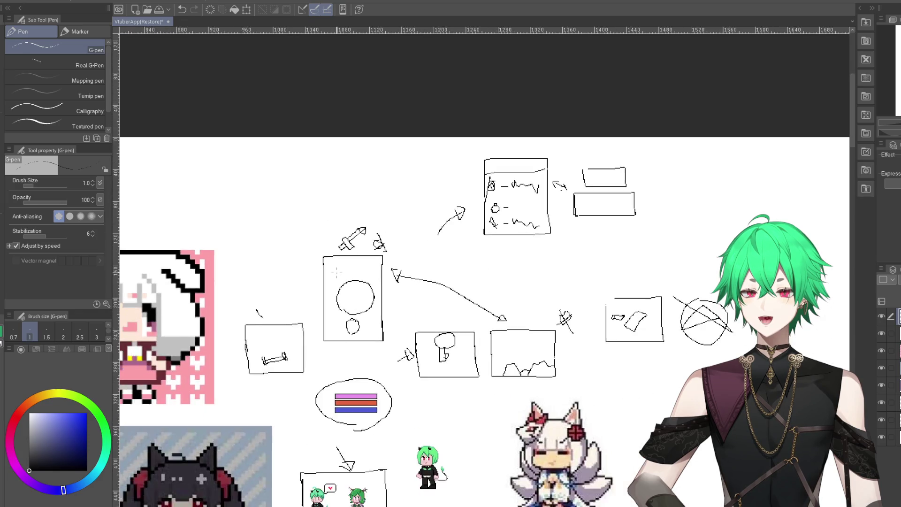
pyautogui.scroll(-2, 429, 252)
pyautogui.scroll(1, 443, 214)
pyautogui.scroll(1, 443, 214)
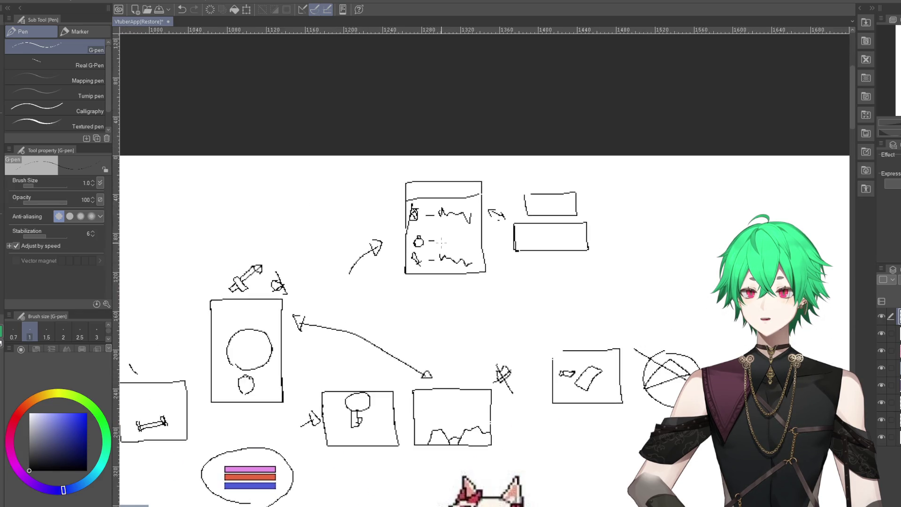
pyautogui.scroll(1, 443, 213)
pyautogui.scroll(1, 438, 188)
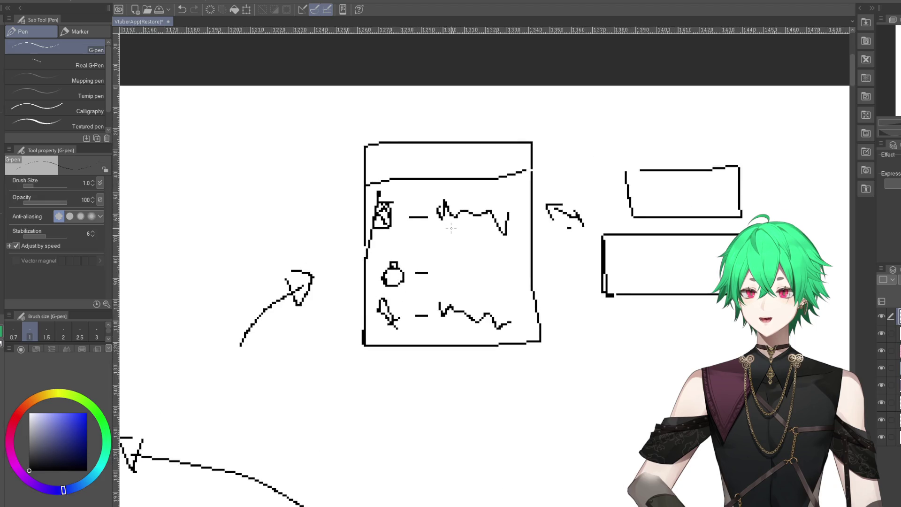
pyautogui.scroll(-1, 451, 229)
pyautogui.scroll(-1, 451, 228)
pyautogui.scroll(-1, 451, 229)
pyautogui.scroll(-2, 451, 229)
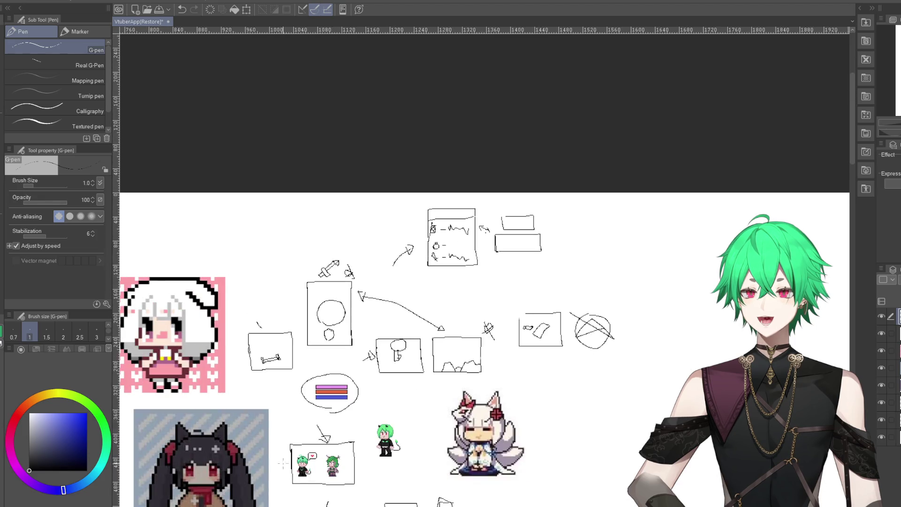
pyautogui.scroll(-3, 283, 464)
pyautogui.scroll(1, 376, 462)
pyautogui.scroll(1, 376, 462)
pyautogui.scroll(1, 376, 462)
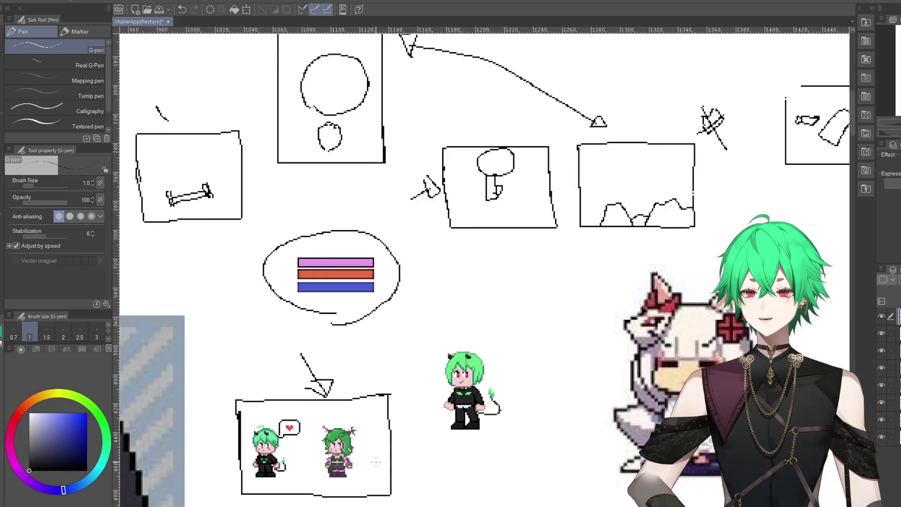
pyautogui.scroll(-2, 376, 462)
pyautogui.scroll(1, 544, 176)
pyautogui.scroll(1, 544, 176)
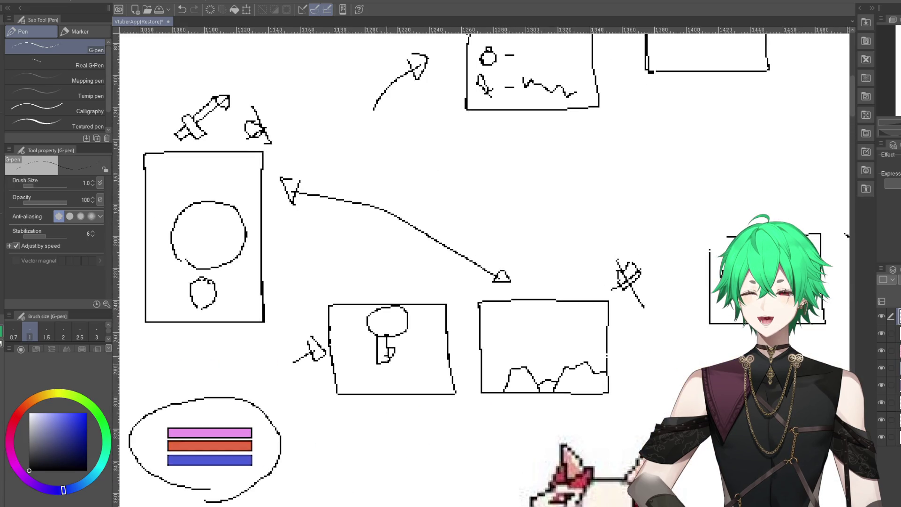
pyautogui.scroll(-2, 427, 334)
pyautogui.scroll(-1, 427, 333)
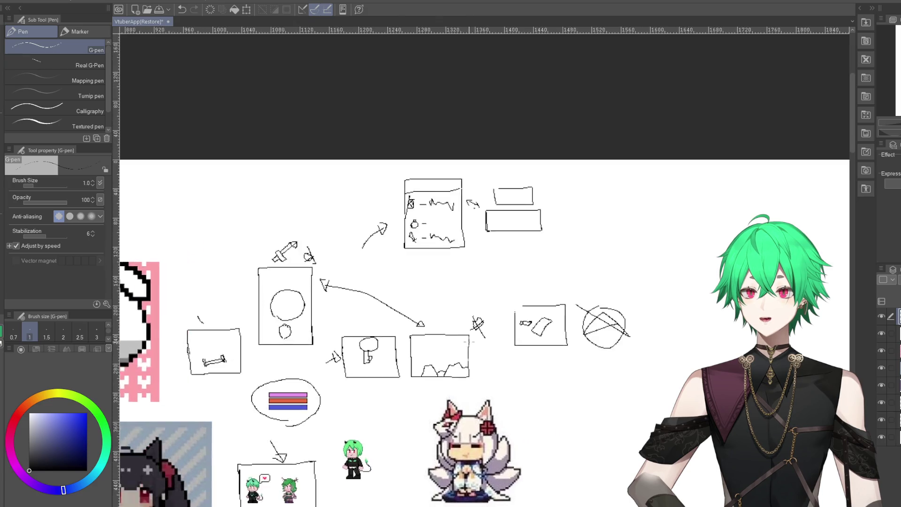
pyautogui.scroll(1, 443, 350)
pyautogui.scroll(2, 442, 350)
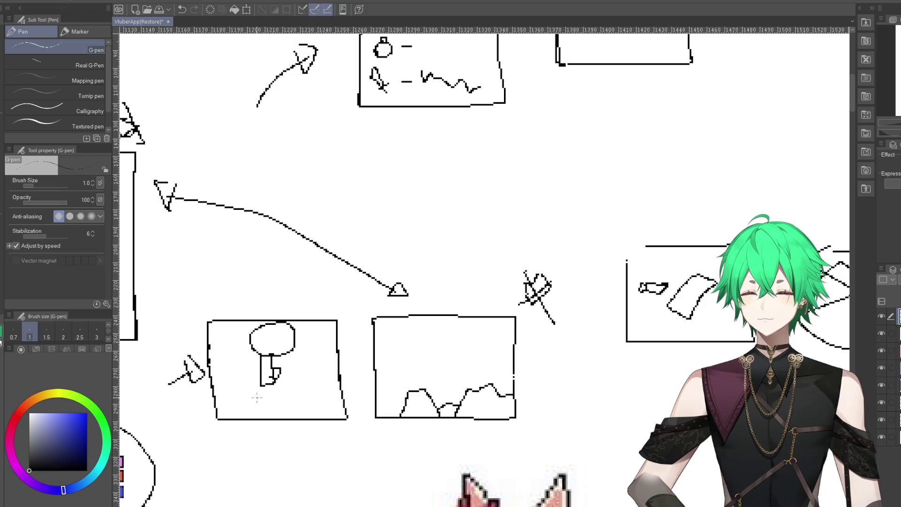
pyautogui.scroll(-2, 547, 235)
pyautogui.scroll(-1, 548, 235)
pyautogui.scroll(-1, 442, 420)
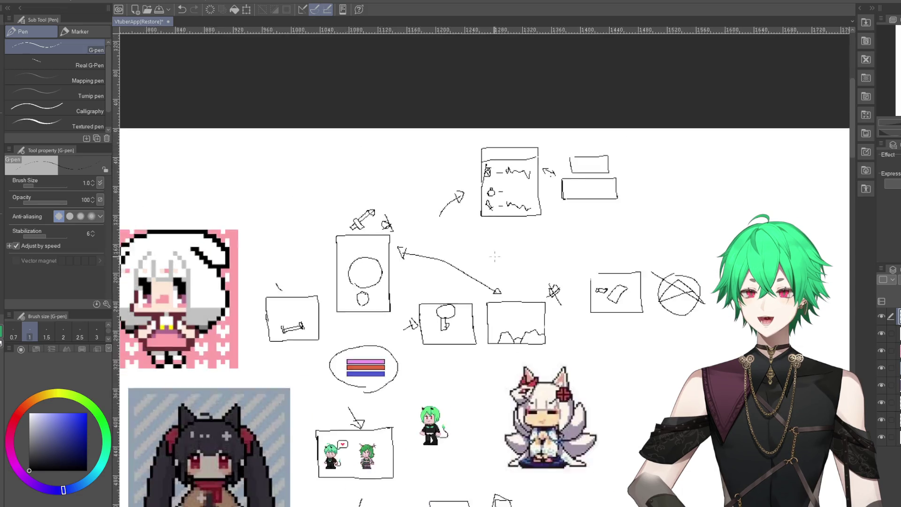
pyautogui.scroll(1, 443, 420)
pyautogui.scroll(1, 469, 357)
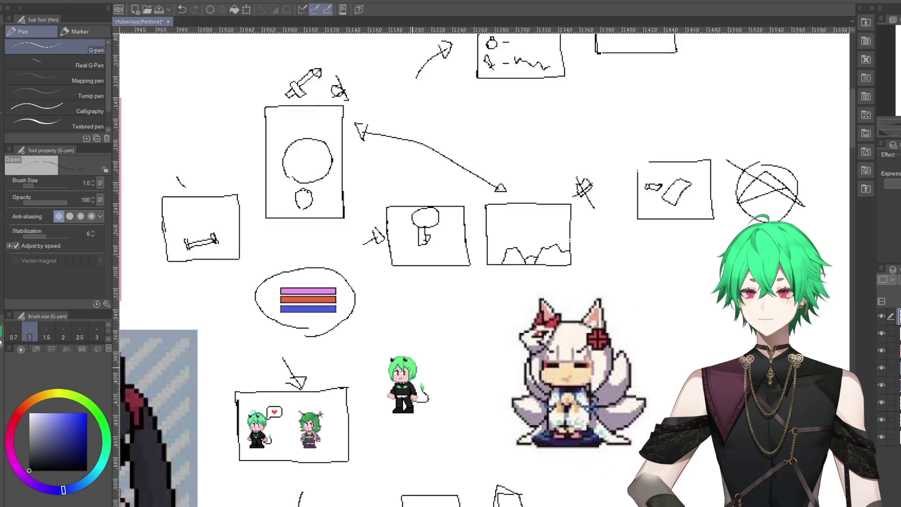
pyautogui.scroll(1, 408, 224)
pyautogui.scroll(-1, 322, 281)
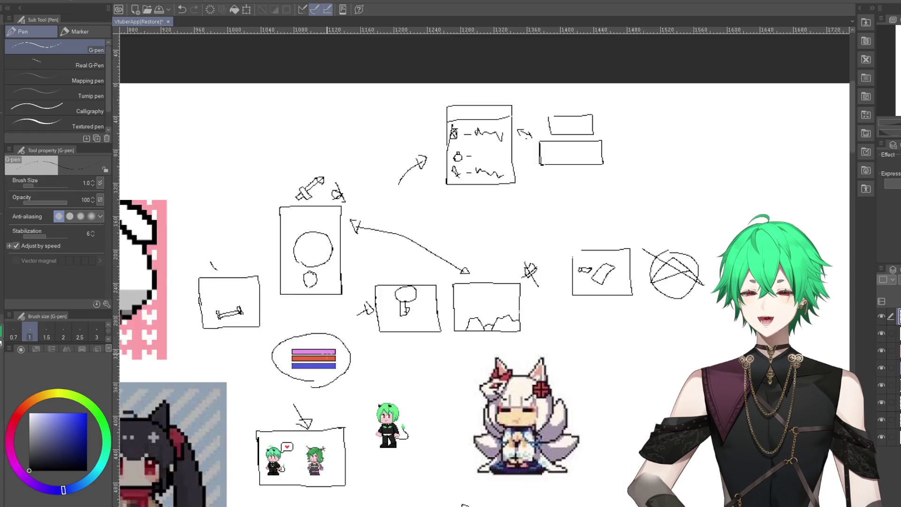
pyautogui.scroll(-1, 321, 282)
pyautogui.scroll(-1, 322, 281)
pyautogui.scroll(1, 330, 432)
pyautogui.scroll(1, 330, 432)
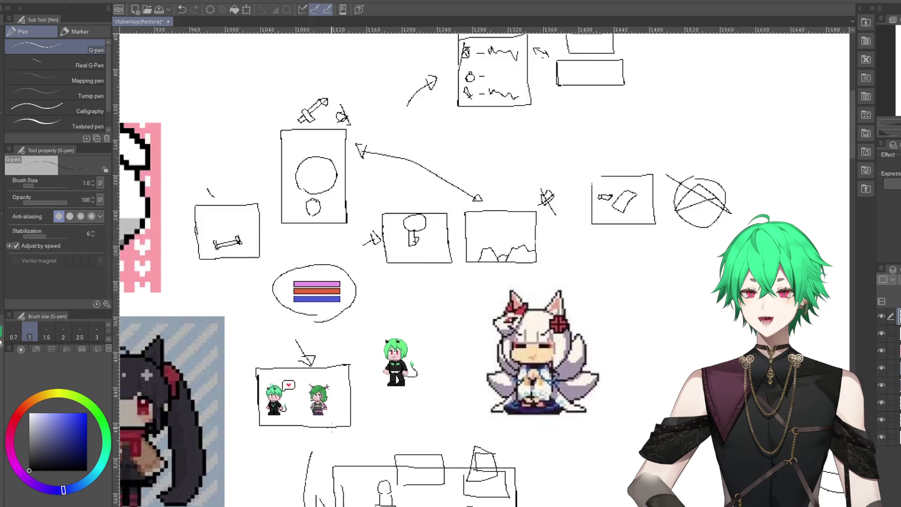
pyautogui.scroll(1, 330, 432)
pyautogui.scroll(-1, 331, 381)
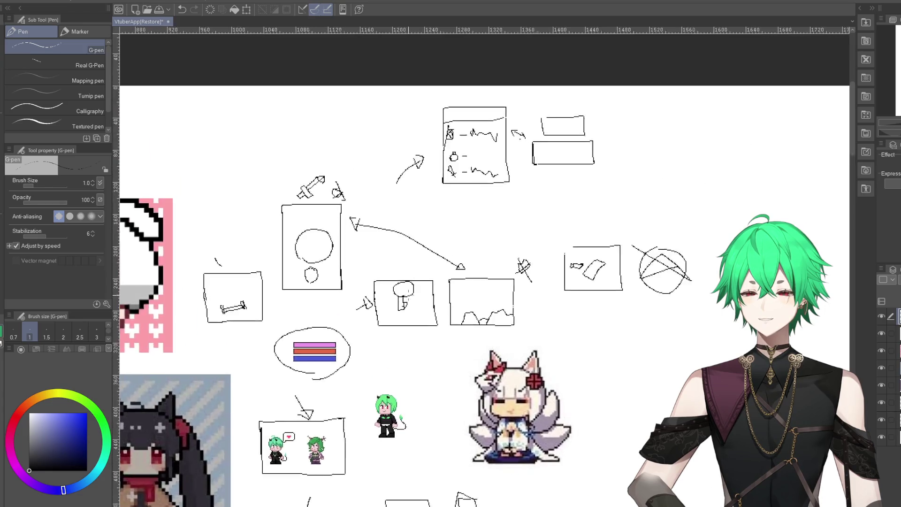
pyautogui.scroll(2, 299, 180)
pyautogui.scroll(-1, 384, 233)
pyautogui.scroll(-1, 361, 289)
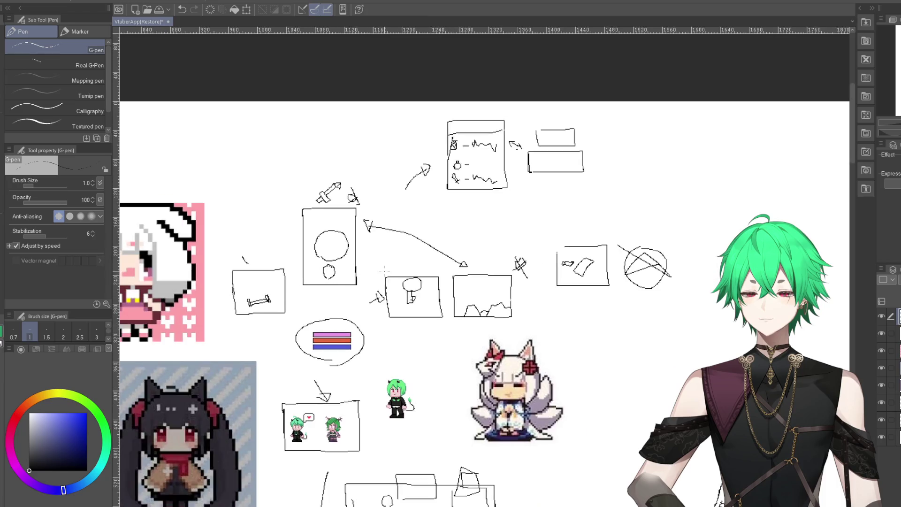
pyautogui.scroll(1, 339, 344)
pyautogui.scroll(1, 339, 344)
pyautogui.scroll(1, 340, 344)
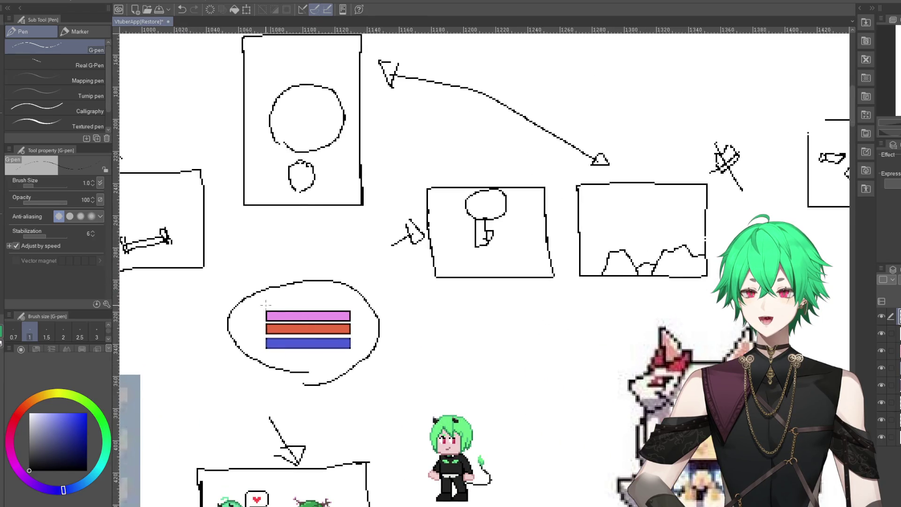
pyautogui.scroll(-1, 308, 334)
pyautogui.scroll(1, 280, 437)
pyautogui.scroll(-1, 328, 389)
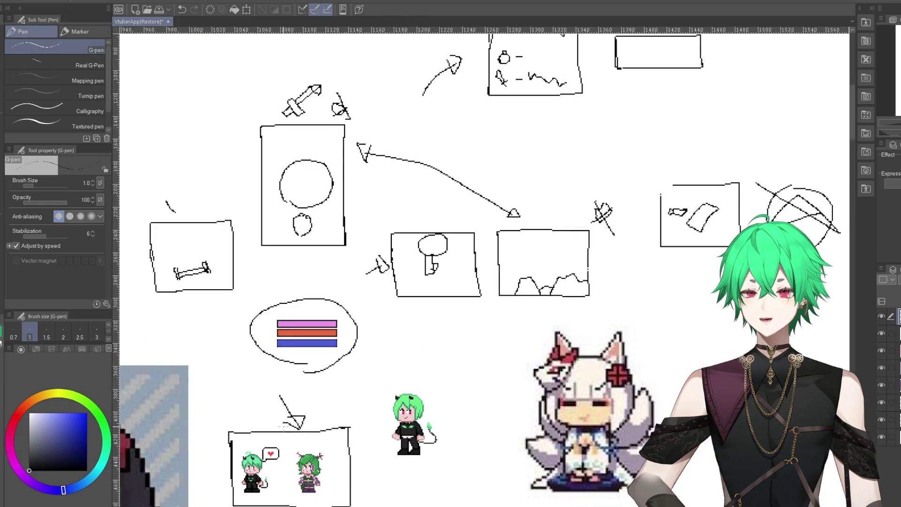
pyautogui.scroll(1, 347, 366)
pyautogui.scroll(-1, 281, 258)
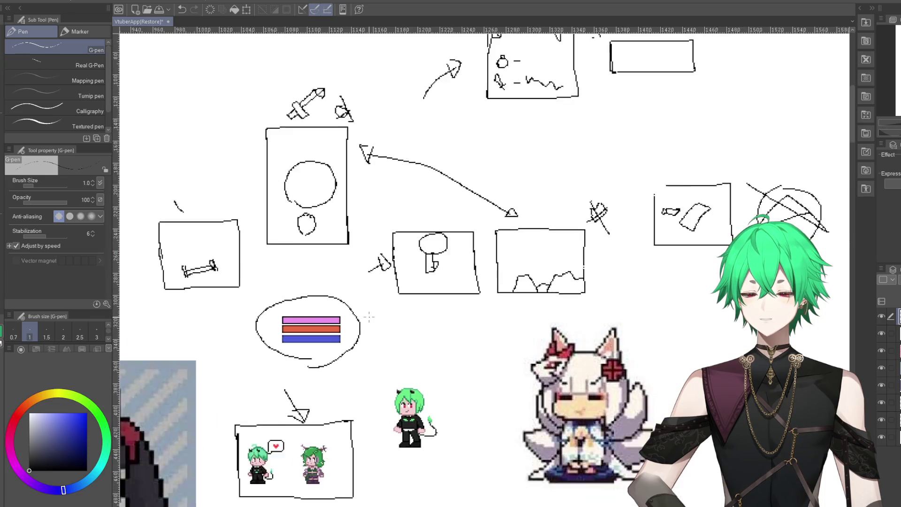
pyautogui.scroll(-1, 291, 291)
pyautogui.scroll(2, 300, 325)
pyautogui.scroll(-1, 328, 369)
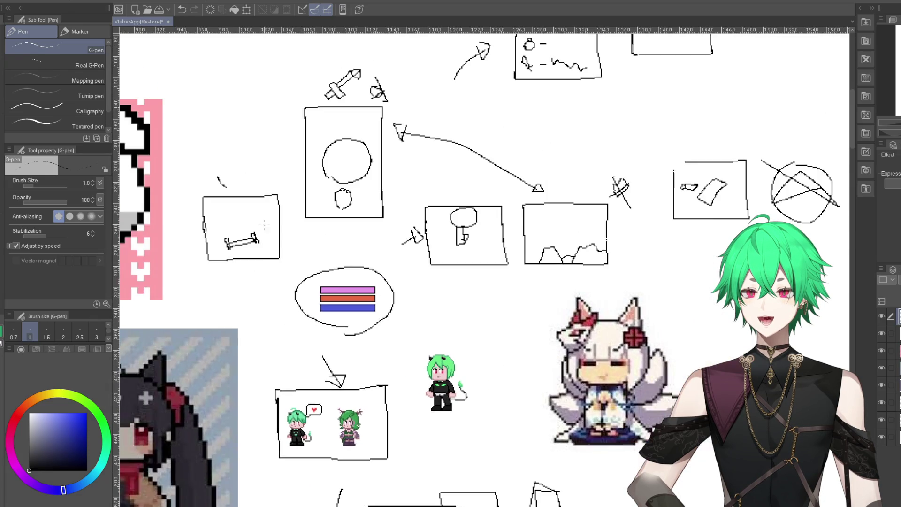
pyautogui.scroll(2, 249, 225)
pyautogui.scroll(3, 196, 201)
pyautogui.scroll(-2, 211, 212)
pyautogui.scroll(1, 235, 226)
pyautogui.scroll(-2, 261, 245)
pyautogui.scroll(-2, 260, 245)
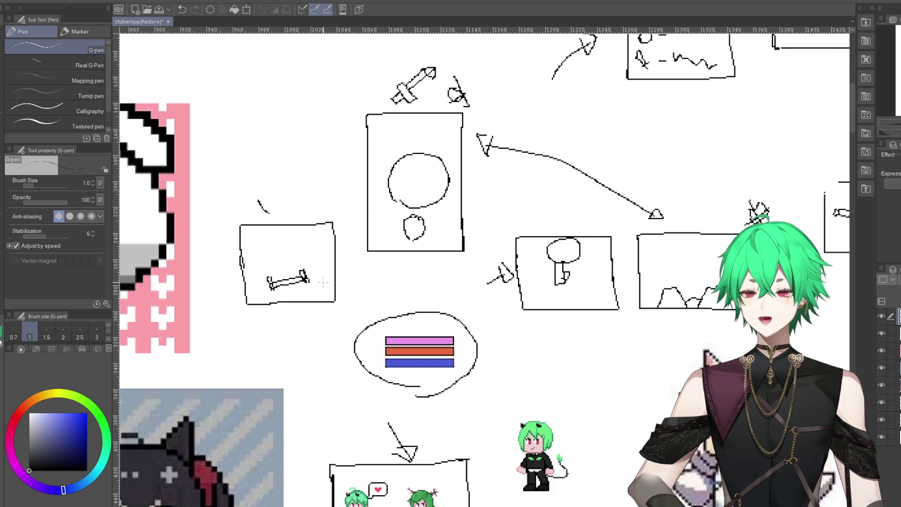
pyautogui.scroll(-1, 287, 272)
pyautogui.scroll(-1, 329, 319)
pyautogui.scroll(-1, 369, 361)
pyautogui.scroll(-1, 369, 361)
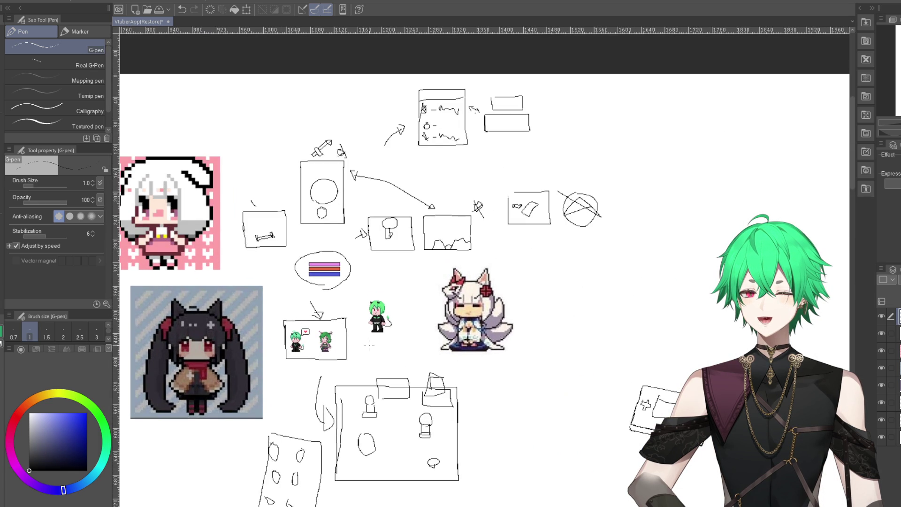
pyautogui.scroll(3, 363, 215)
pyautogui.scroll(1, 363, 215)
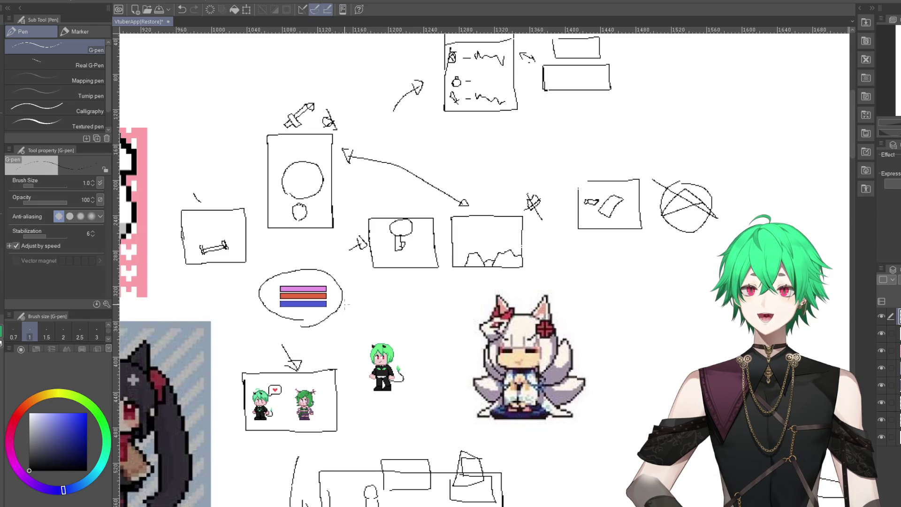
pyautogui.scroll(-2, 345, 304)
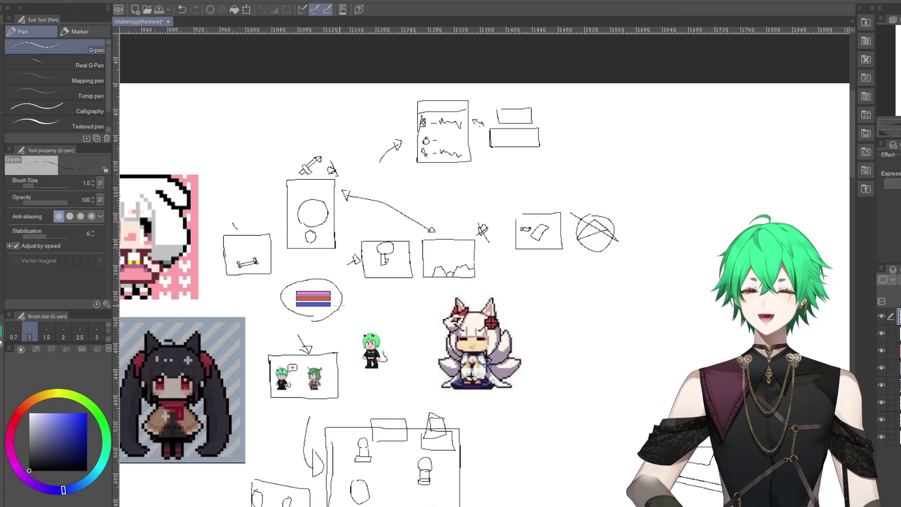
pyautogui.scroll(1, 376, 376)
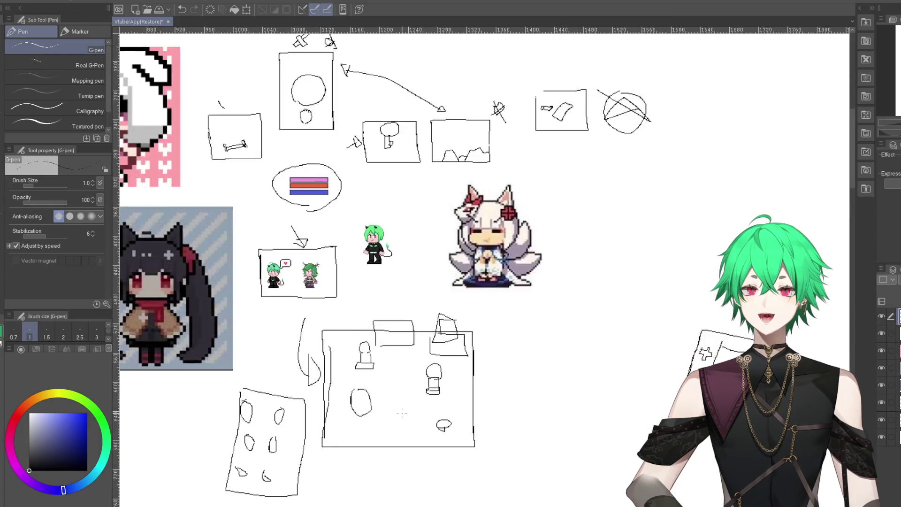
pyautogui.scroll(1, 328, 357)
pyautogui.scroll(-2, 305, 352)
pyautogui.scroll(3, 290, 351)
pyautogui.scroll(1, 273, 398)
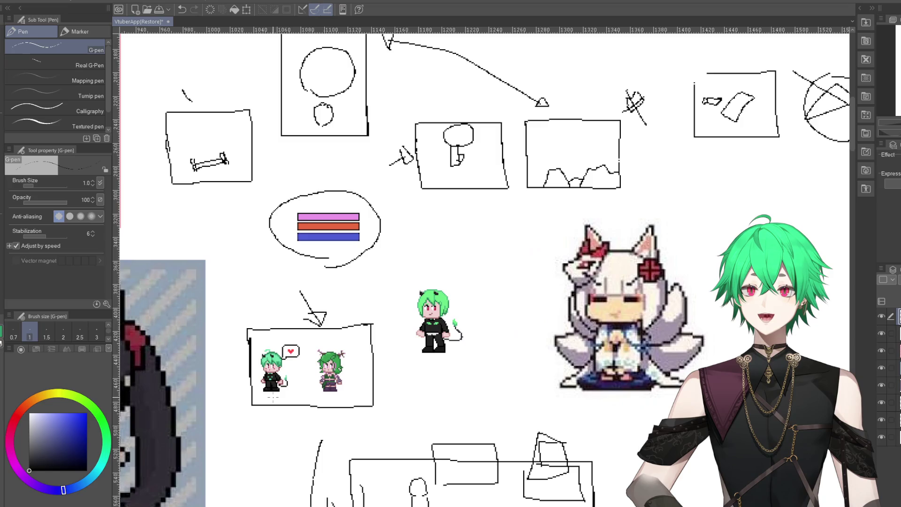
pyautogui.scroll(-2, 273, 398)
pyautogui.scroll(1, 273, 401)
pyautogui.scroll(-1, 273, 405)
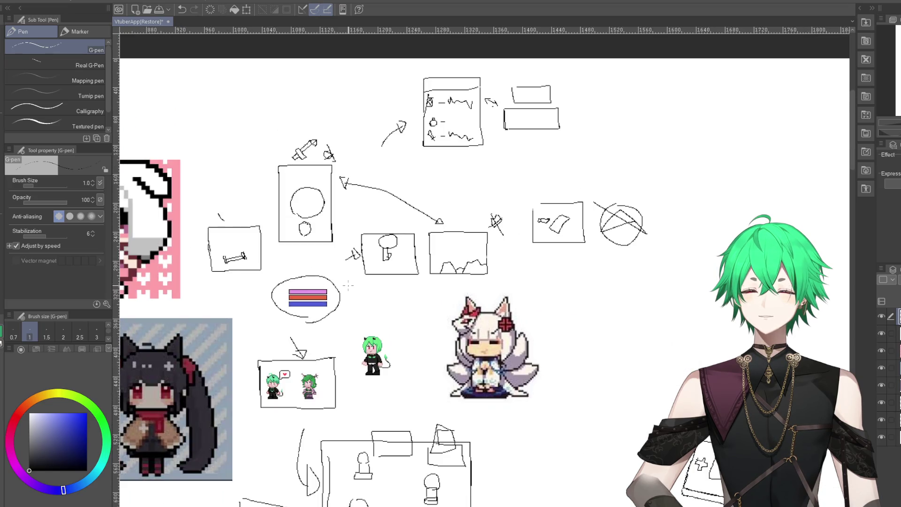
pyautogui.scroll(1, 275, 409)
pyautogui.scroll(1, 282, 375)
pyautogui.scroll(2, 296, 305)
pyautogui.scroll(-1, 305, 272)
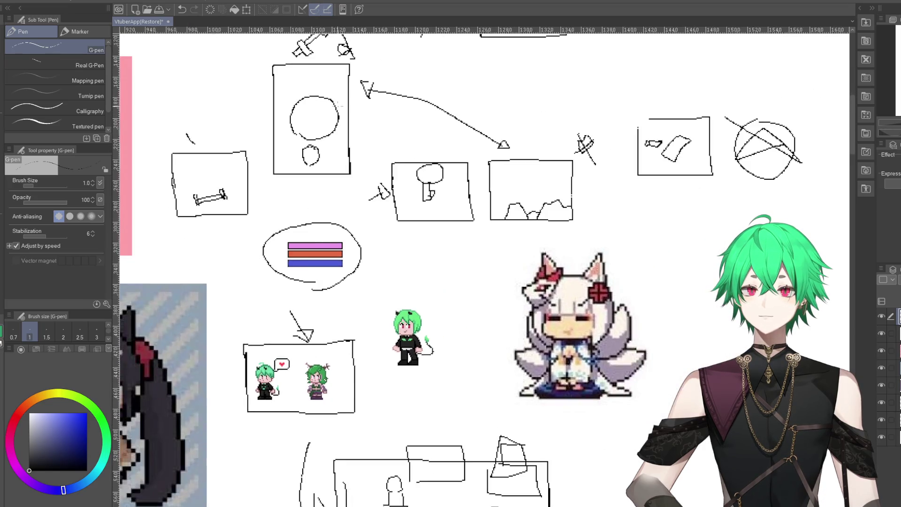
pyautogui.scroll(2, 316, 256)
pyautogui.scroll(-3, 291, 107)
pyautogui.scroll(3, 329, 282)
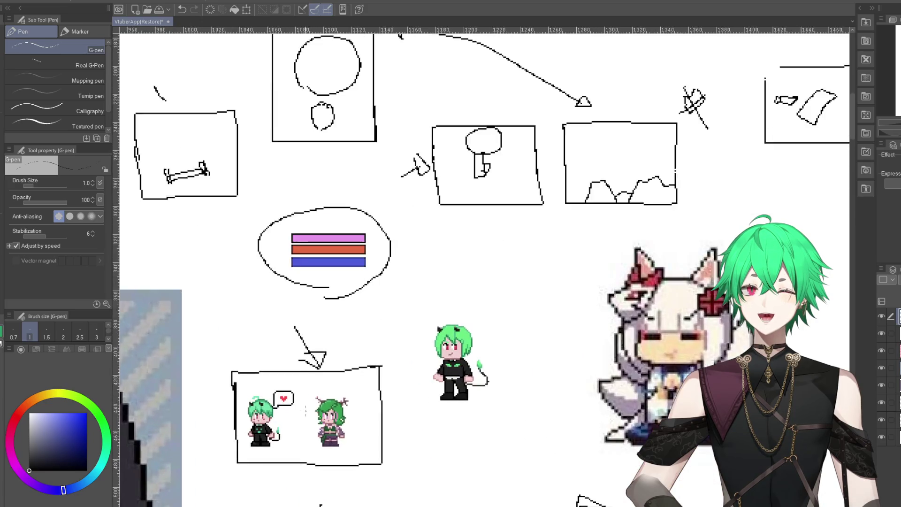
pyautogui.scroll(1, 361, 343)
pyautogui.scroll(-3, 361, 343)
pyautogui.scroll(2, 389, 243)
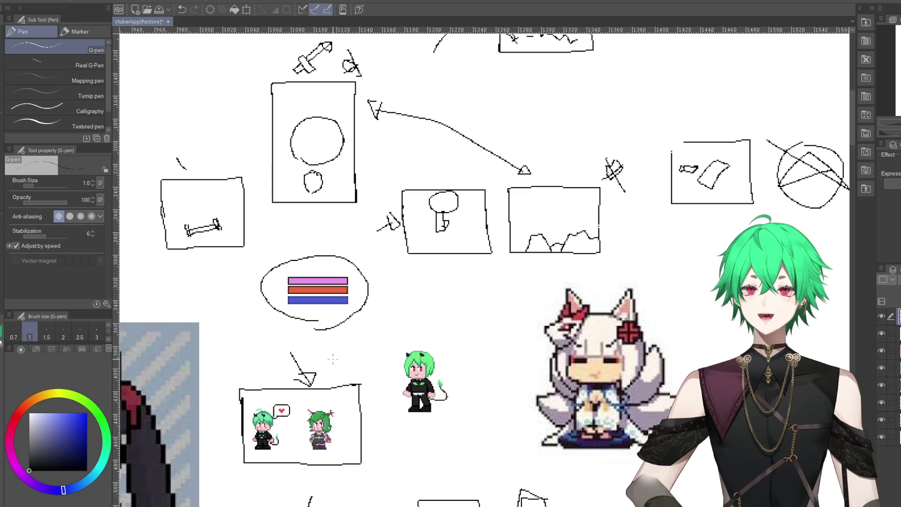
pyautogui.scroll(1, 333, 359)
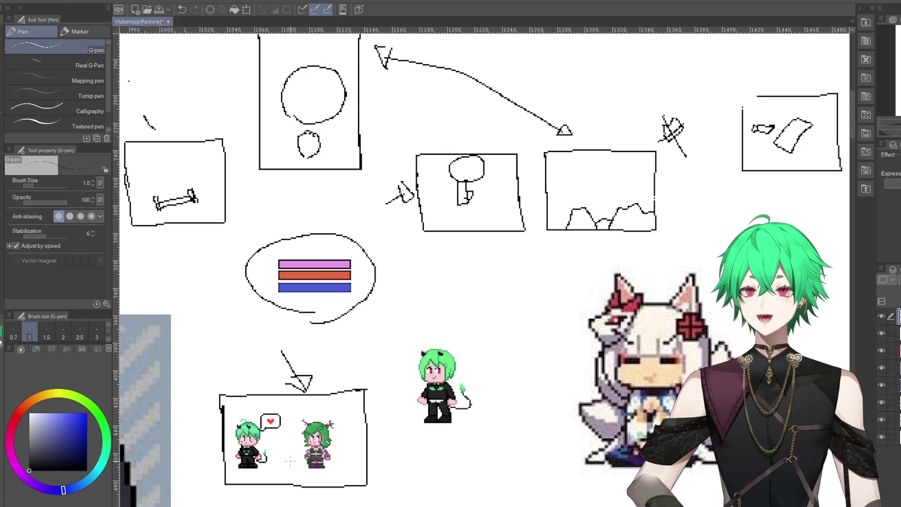
pyautogui.scroll(2, 271, 456)
pyautogui.scroll(2, 271, 456)
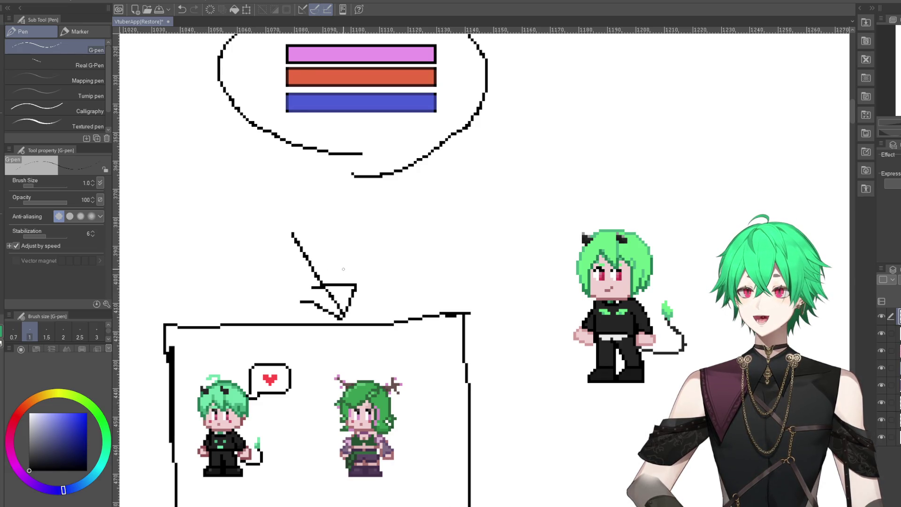
pyautogui.scroll(-2, 355, 259)
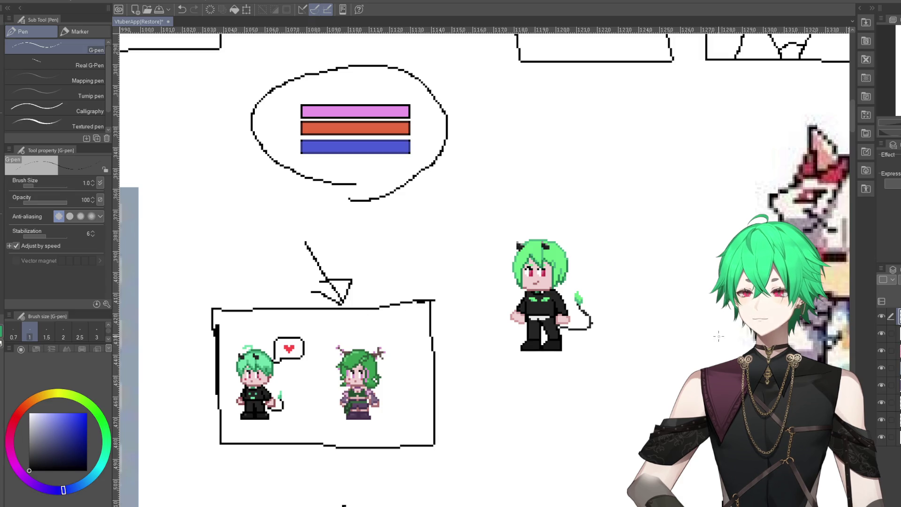
pyautogui.scroll(2, 371, 342)
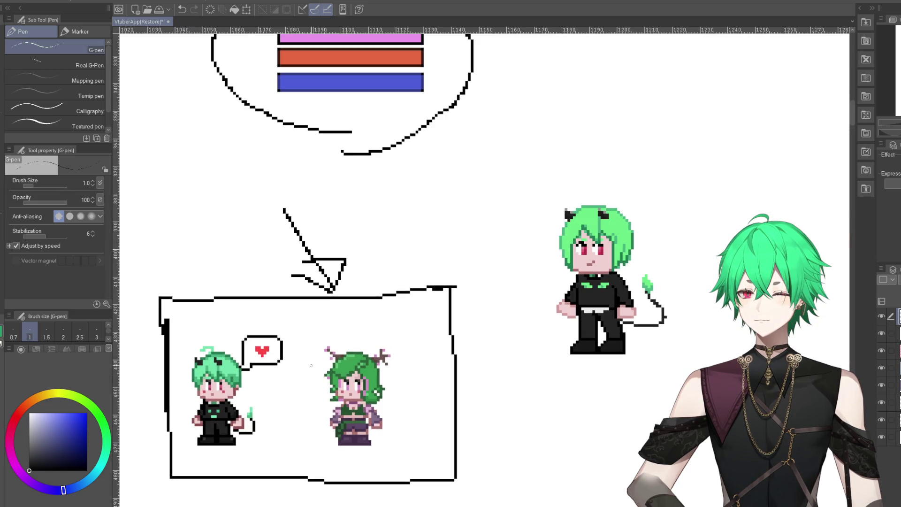
pyautogui.scroll(-2, 400, 345)
pyautogui.scroll(-2, 400, 345)
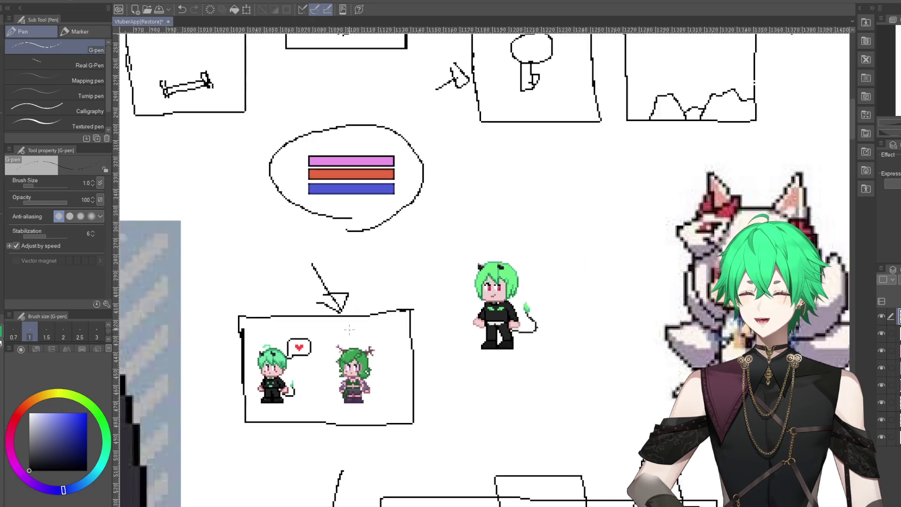
pyautogui.scroll(-2, 400, 345)
pyautogui.scroll(-2, 400, 345)
pyautogui.scroll(-1, 375, 281)
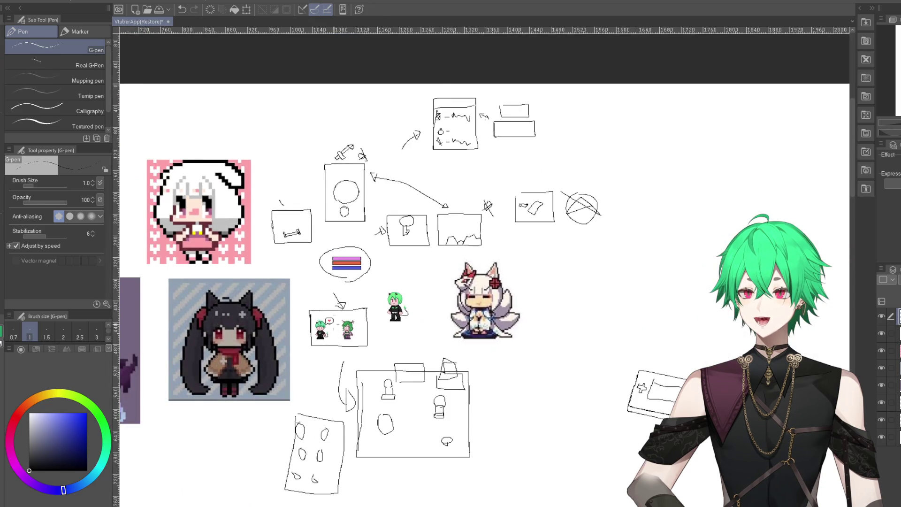
pyautogui.scroll(1, 436, 371)
pyautogui.scroll(1, 437, 371)
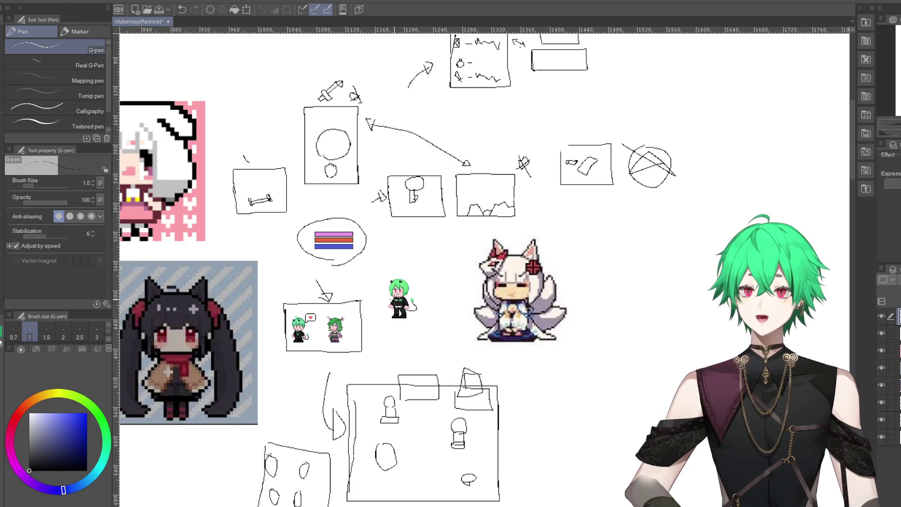
pyautogui.scroll(-2, 489, 180)
pyautogui.scroll(2, 521, 81)
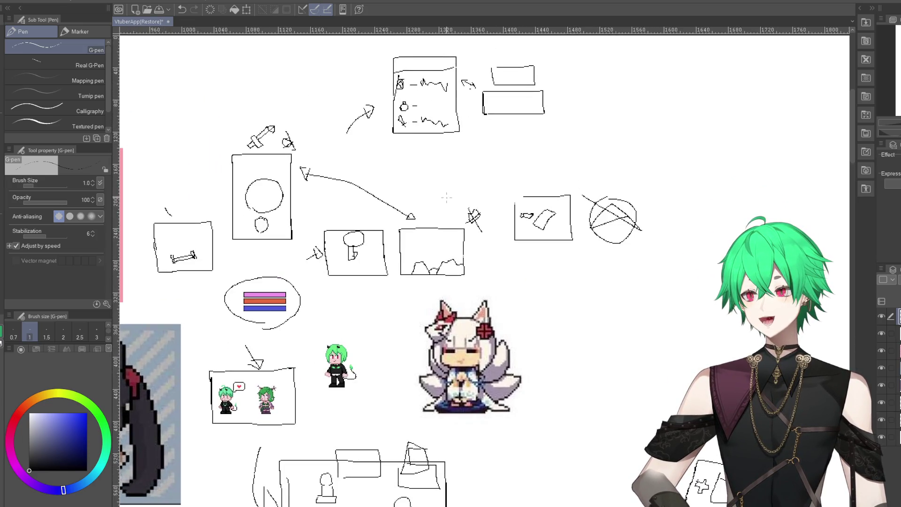
pyautogui.scroll(-2, 446, 197)
pyautogui.scroll(3, 390, 333)
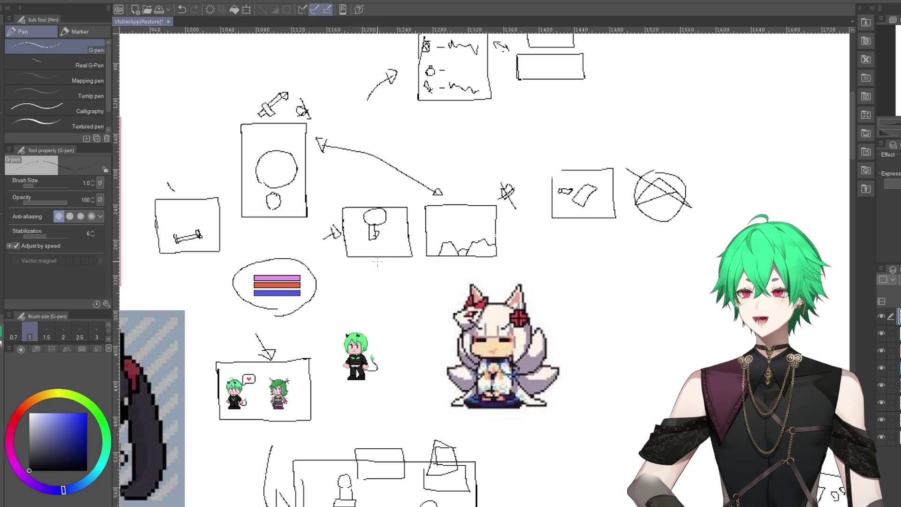
pyautogui.scroll(-1, 377, 262)
pyautogui.scroll(-2, 378, 262)
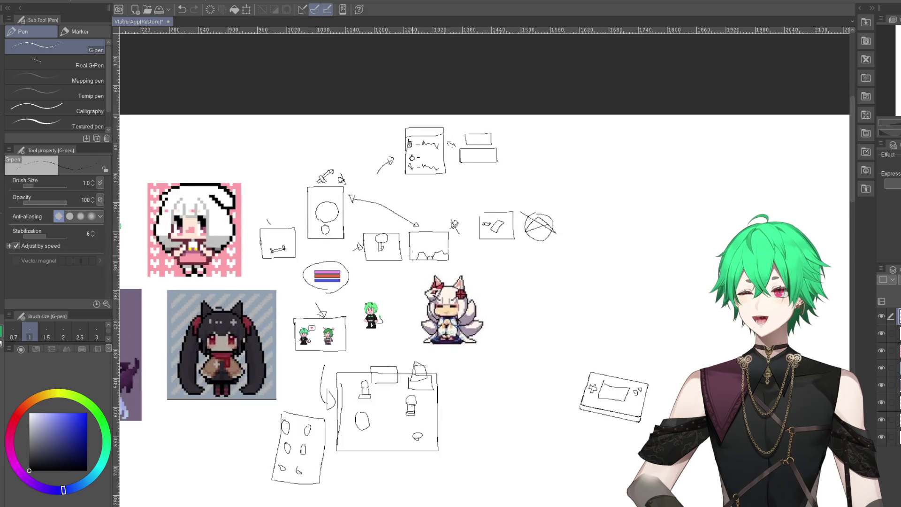
pyautogui.scroll(2, 386, 431)
pyautogui.scroll(1, 386, 431)
pyautogui.scroll(2, 386, 431)
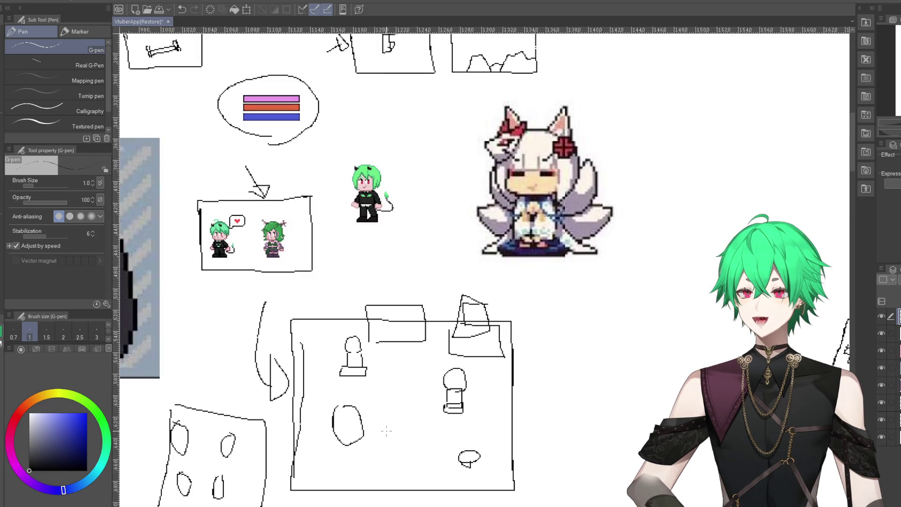
pyautogui.scroll(-4, 367, 199)
pyautogui.scroll(3, 367, 199)
pyautogui.scroll(-2, 367, 199)
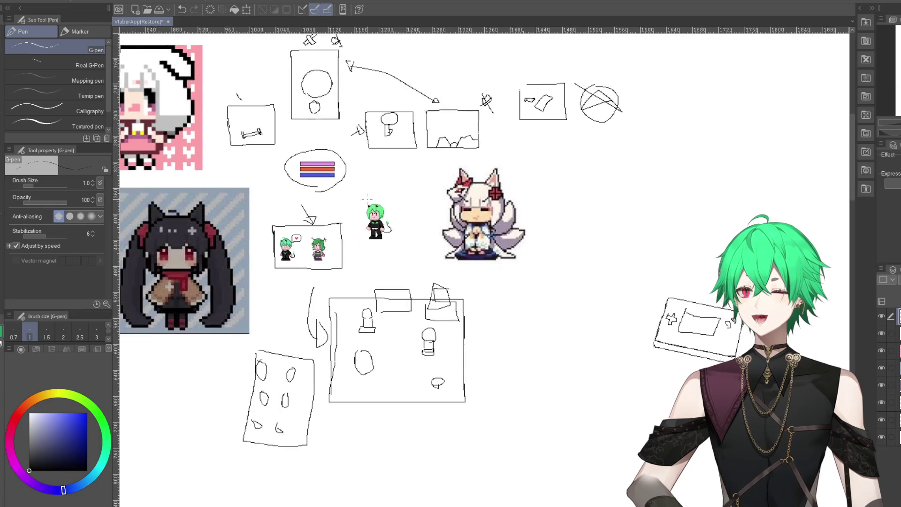
pyautogui.scroll(-2, 367, 199)
pyautogui.scroll(1, 370, 225)
pyautogui.scroll(2, 374, 251)
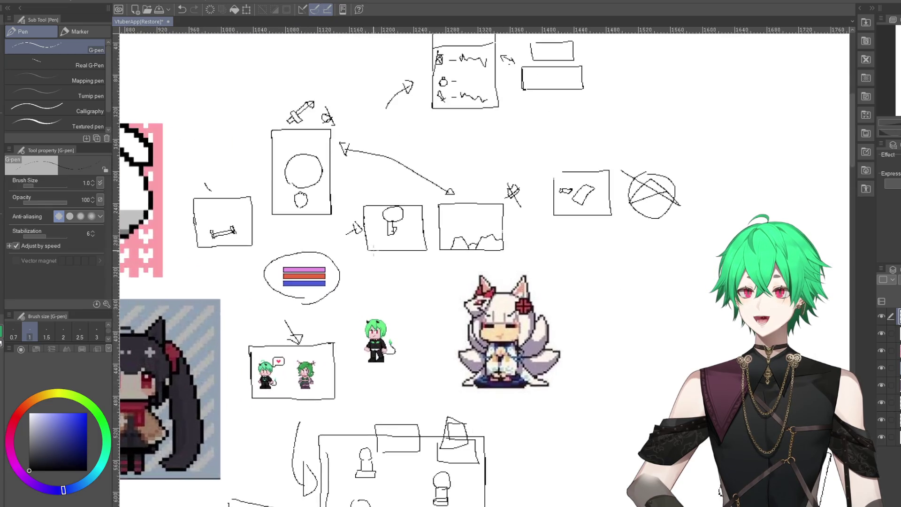
pyautogui.scroll(1, 415, 317)
pyautogui.scroll(1, 414, 318)
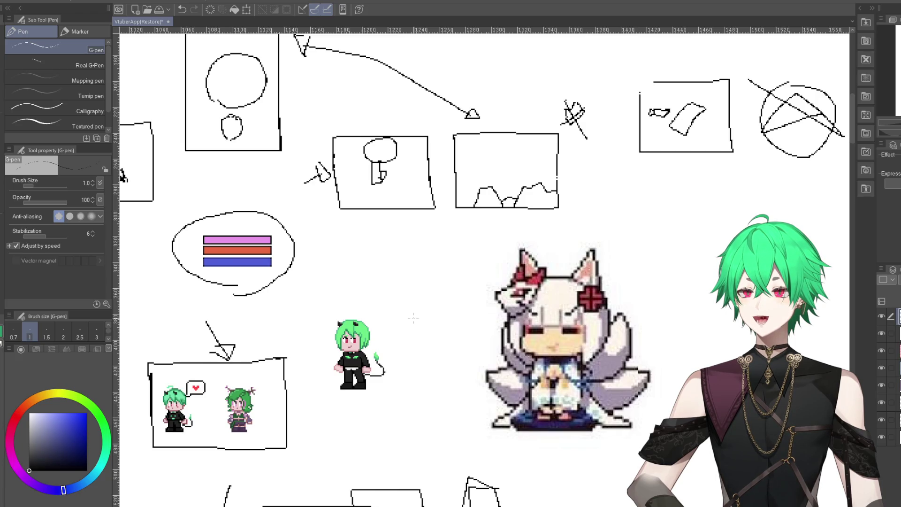
pyautogui.scroll(-3, 413, 318)
pyautogui.scroll(1, 404, 360)
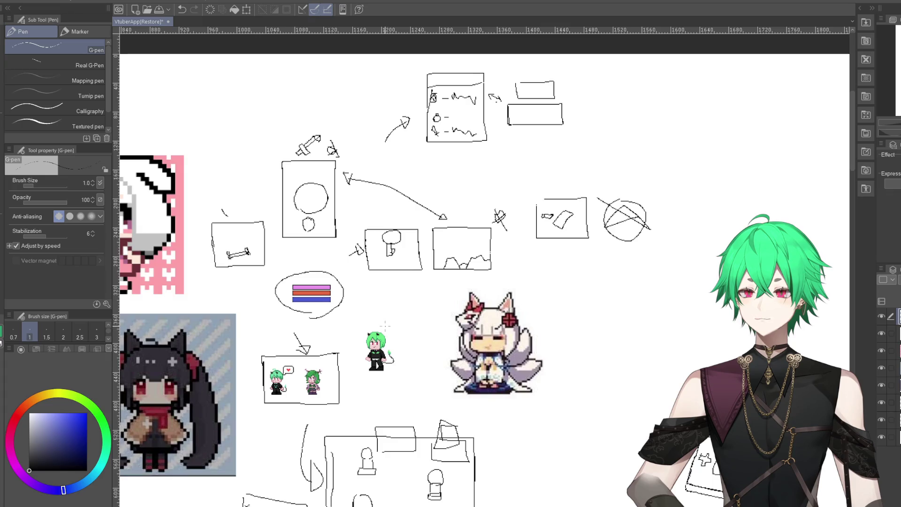
pyautogui.scroll(1, 333, 243)
pyautogui.scroll(1, 347, 263)
pyautogui.scroll(1, 367, 286)
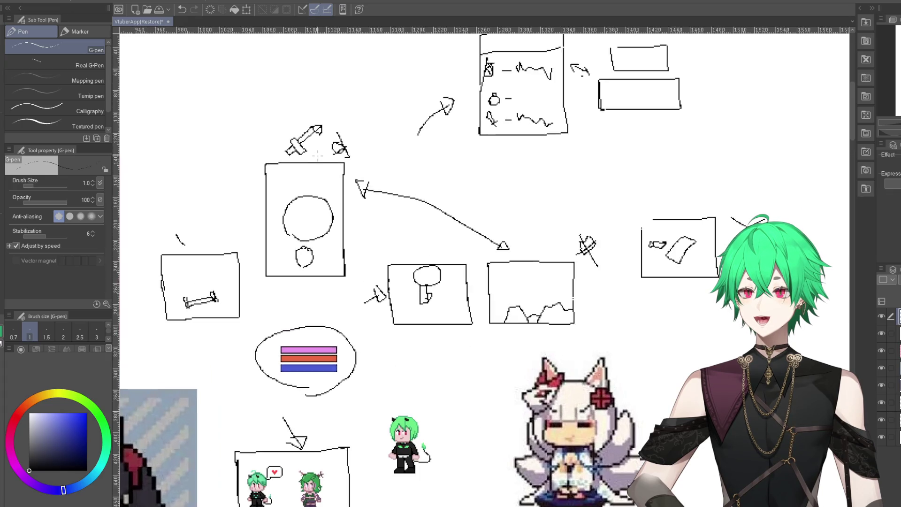
pyautogui.scroll(3, 357, 291)
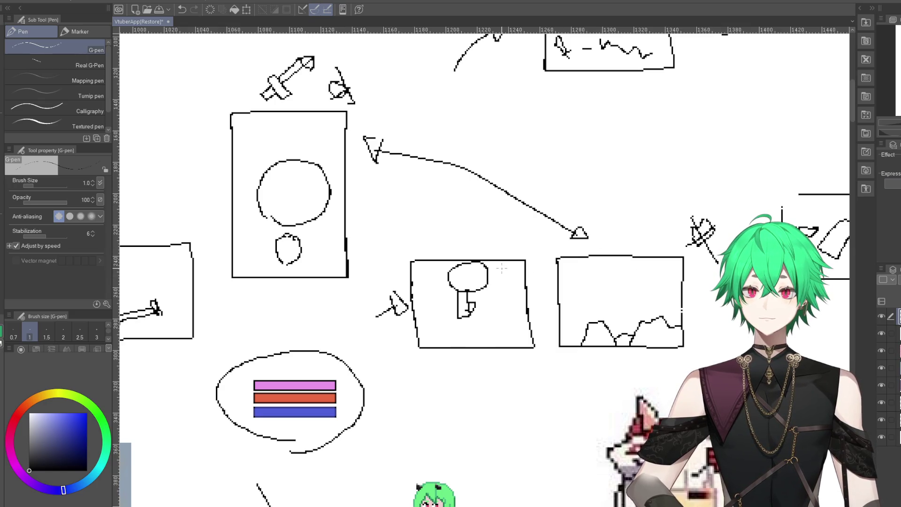
pyautogui.scroll(-2, 341, 267)
pyautogui.scroll(-1, 365, 263)
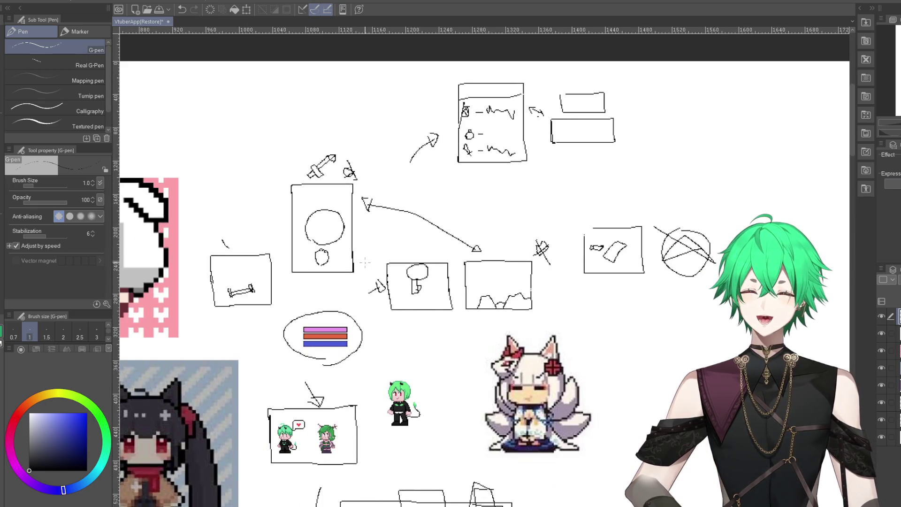
pyautogui.scroll(-2, 372, 266)
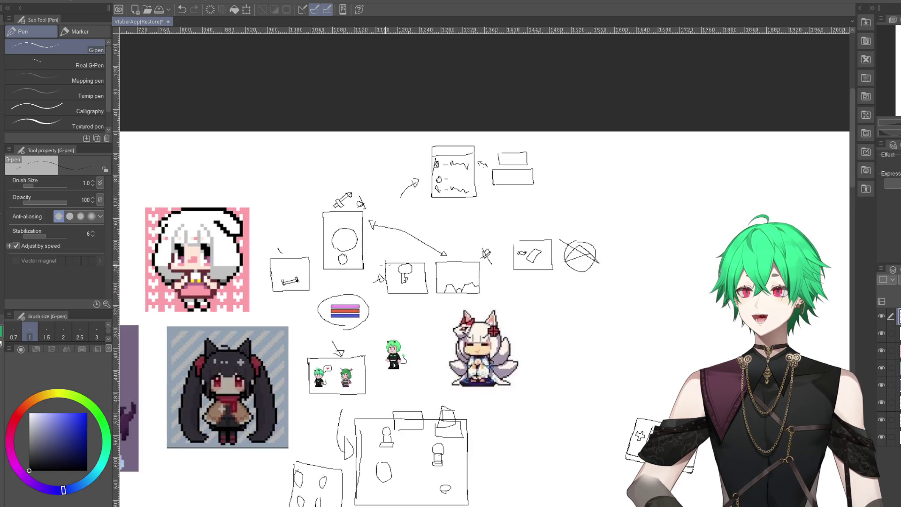
pyautogui.scroll(1, 375, 271)
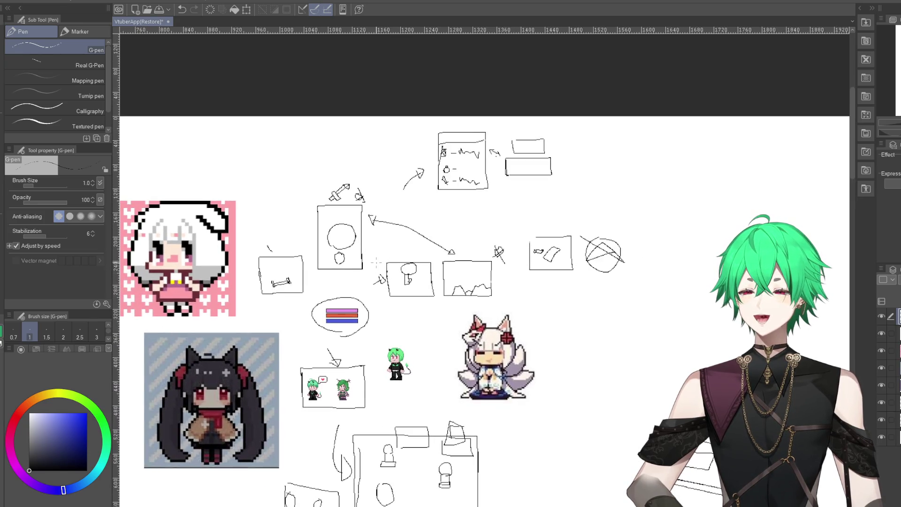
pyautogui.scroll(1, 376, 265)
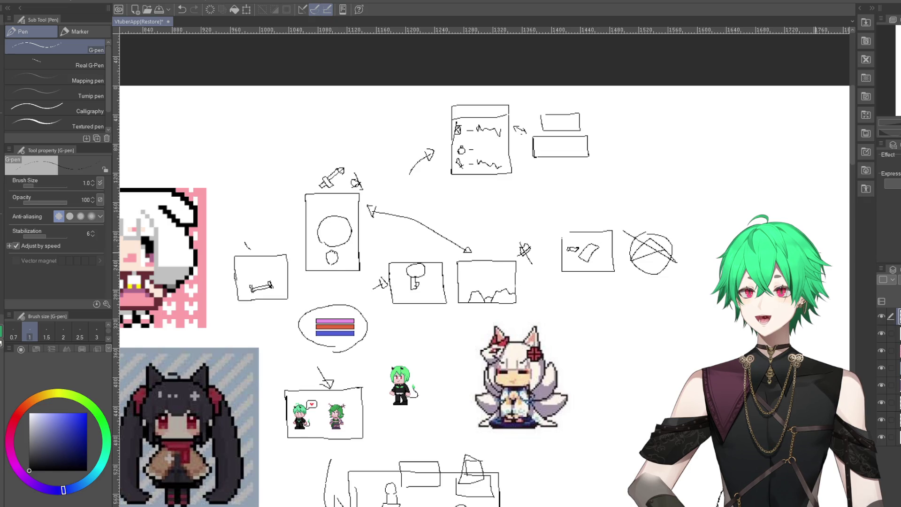
pyautogui.scroll(1, 695, 371)
pyautogui.scroll(2, 694, 370)
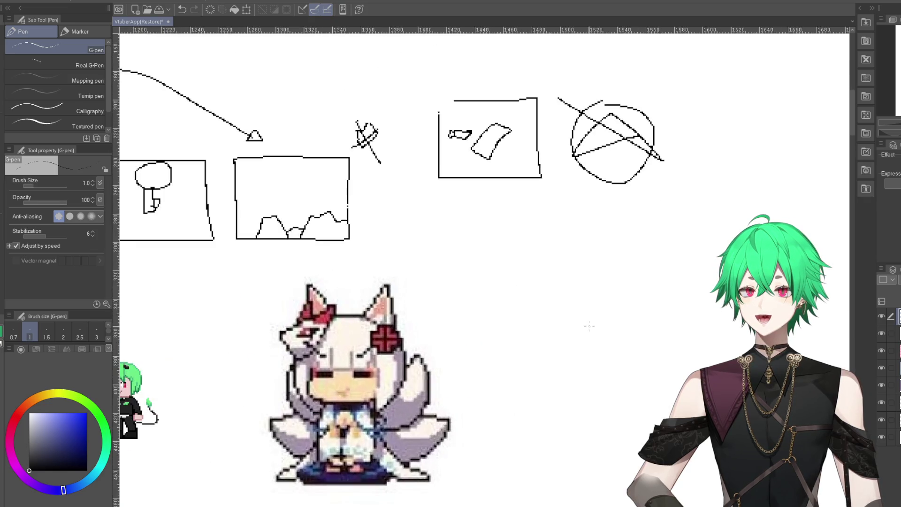
pyautogui.moveTo(535, 256); pyautogui.dragTo(626, 256)
pyautogui.moveTo(531, 254)
pyautogui.mouseDown()
pyautogui.moveTo(612, 394)
pyautogui.moveTo(624, 243)
pyautogui.mouseUp()
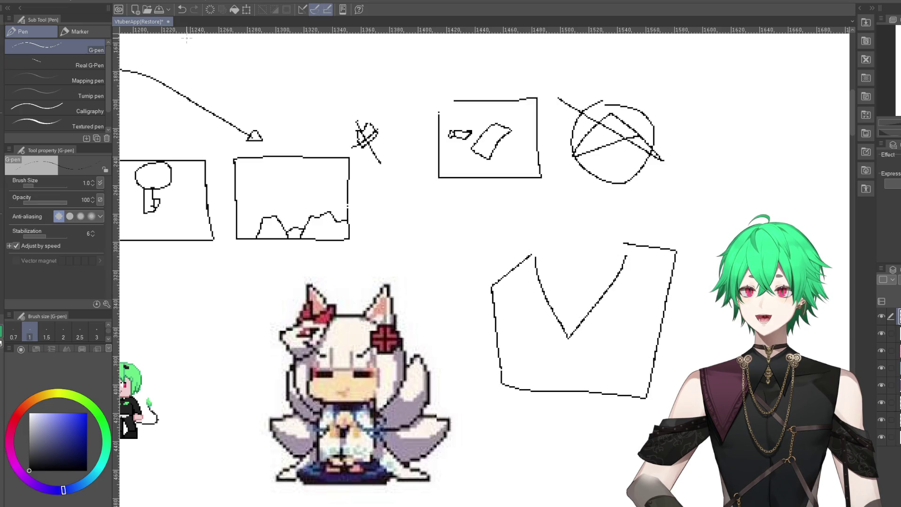
pyautogui.click(181, 10)
pyautogui.click(182, 9)
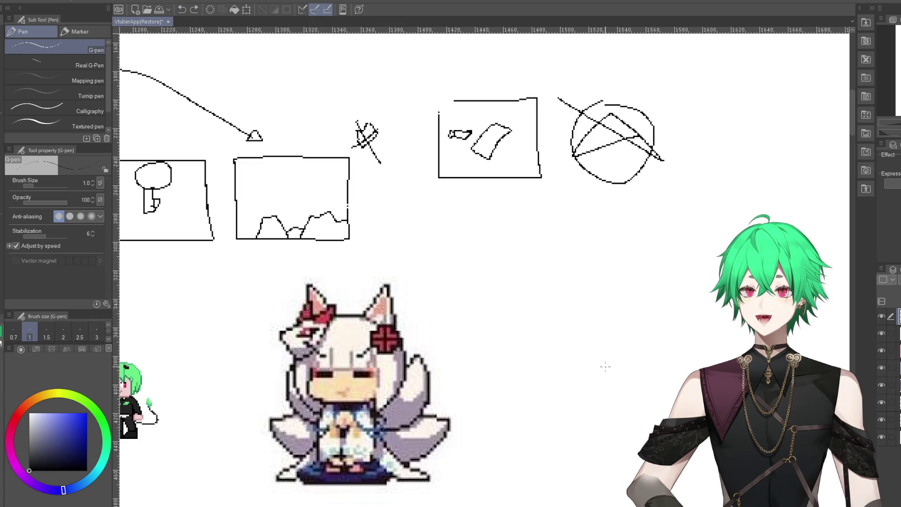
pyautogui.moveTo(537, 235)
pyautogui.mouseDown()
pyautogui.moveTo(511, 376)
pyautogui.moveTo(601, 316)
pyautogui.mouseUp()
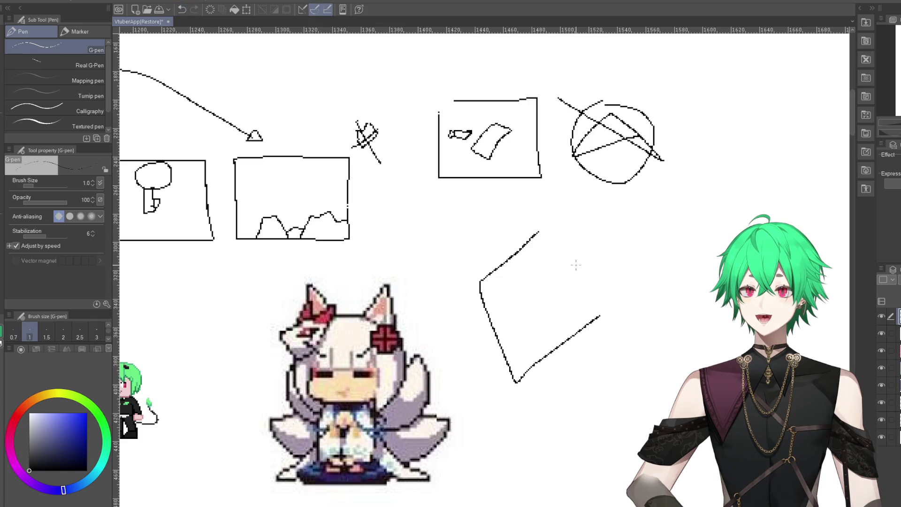
pyautogui.moveTo(572, 352)
pyautogui.mouseDown()
pyautogui.moveTo(723, 488)
pyautogui.moveTo(825, 276)
pyautogui.mouseUp()
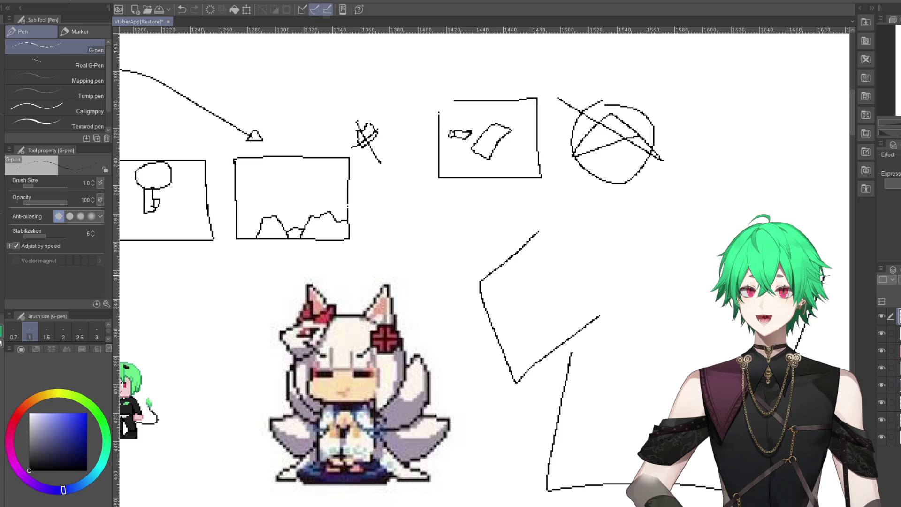
pyautogui.moveTo(533, 218); pyautogui.dragTo(793, 306)
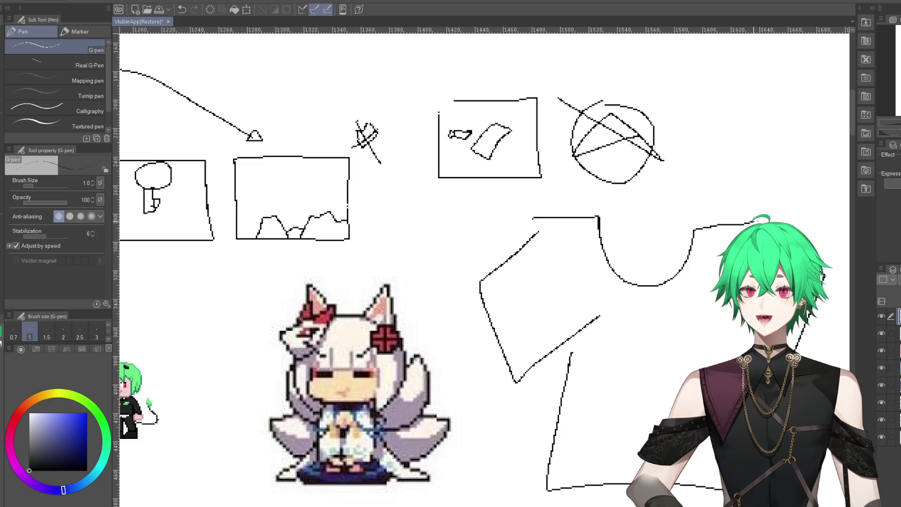
pyautogui.moveTo(658, 404); pyautogui.dragTo(672, 363)
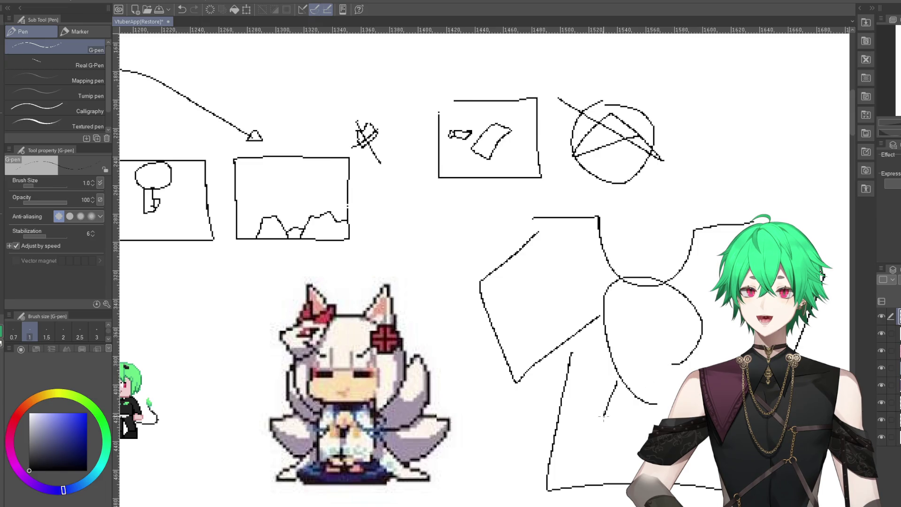
pyautogui.moveTo(616, 381); pyautogui.dragTo(654, 424)
pyautogui.moveTo(634, 338); pyautogui.dragTo(690, 356)
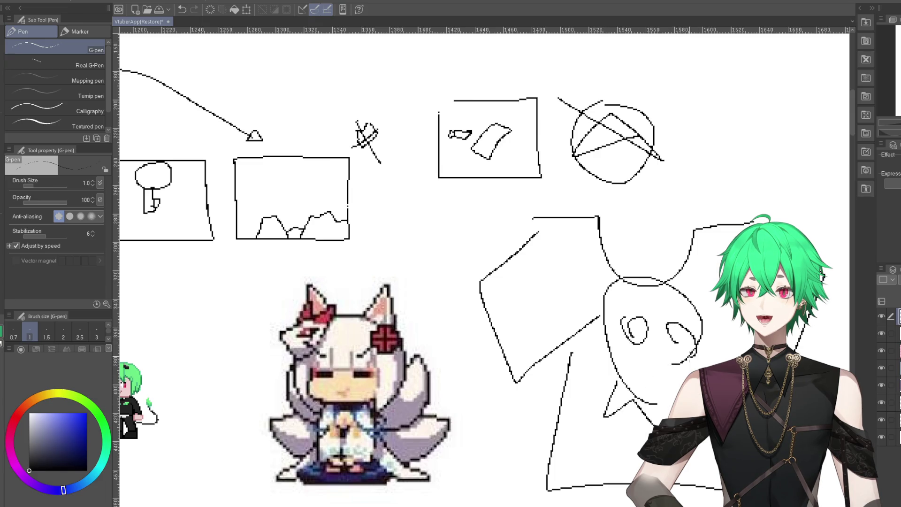
pyautogui.click(185, 10)
pyautogui.click(186, 10)
pyautogui.click(185, 9)
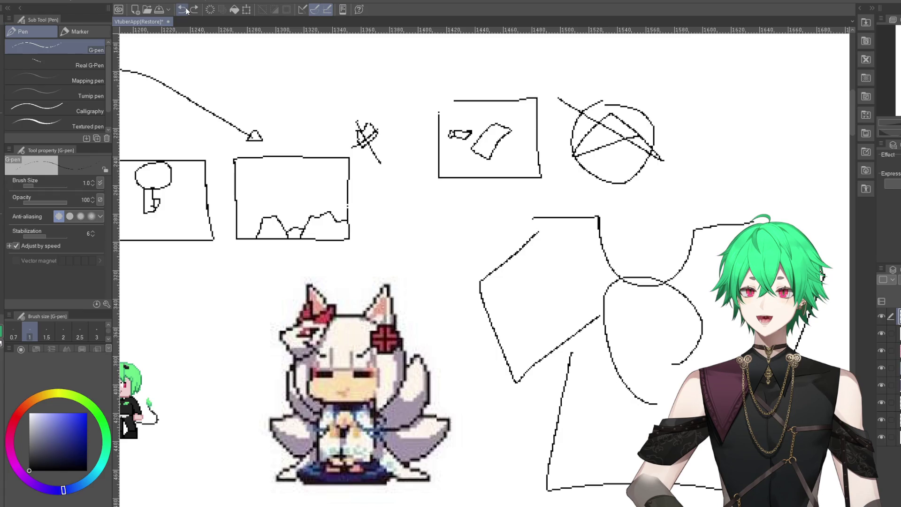
pyautogui.click(186, 10)
pyautogui.click(185, 10)
pyautogui.click(186, 10)
pyautogui.click(186, 10)
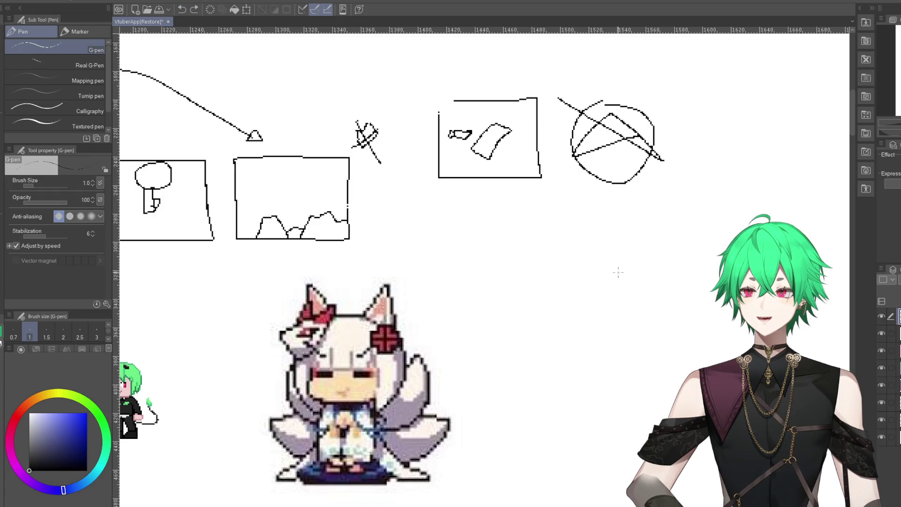
# - Zoom in and out across the wireframe sheet to review the lower room-layout sketches
pyautogui.scroll(-5, 548, 223)
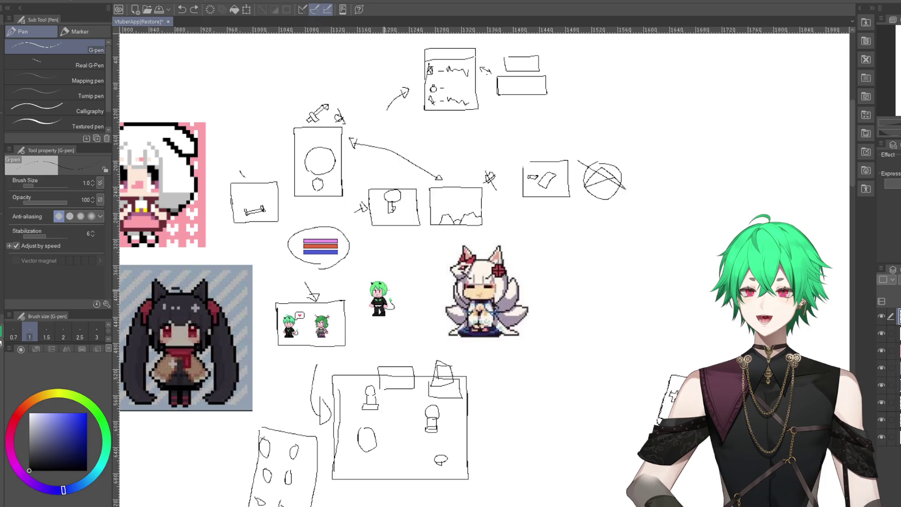
pyautogui.scroll(3, 327, 171)
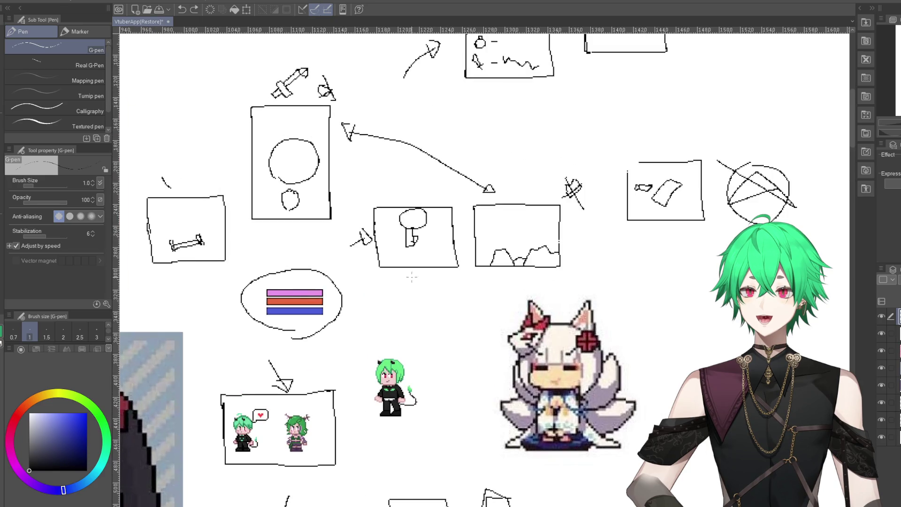
pyautogui.scroll(-1, 412, 277)
pyautogui.scroll(1, 329, 221)
pyautogui.scroll(3, 310, 201)
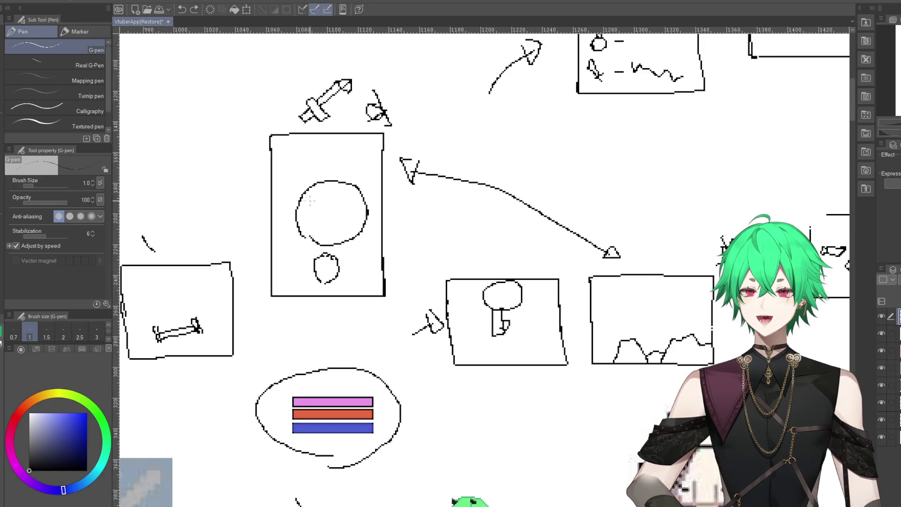
pyautogui.scroll(-2, 342, 228)
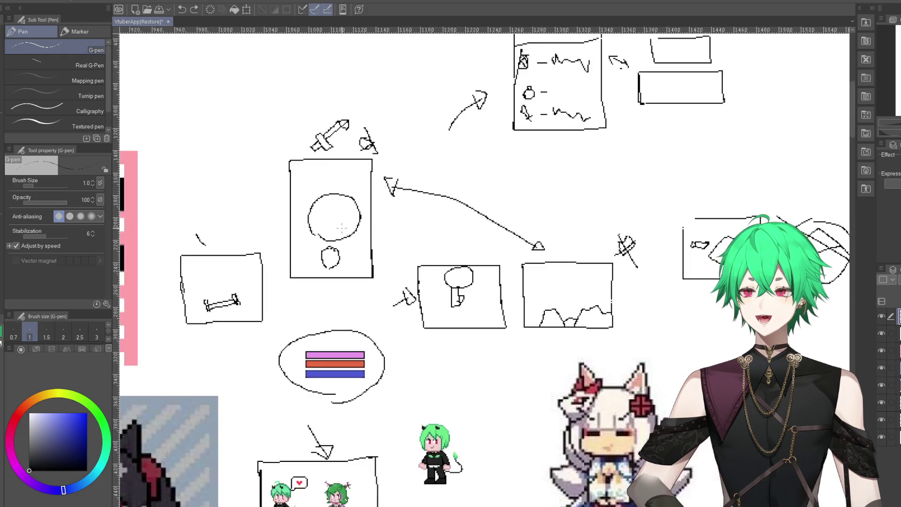
pyautogui.scroll(-2, 342, 228)
pyautogui.scroll(-1, 342, 228)
pyautogui.scroll(-2, 341, 228)
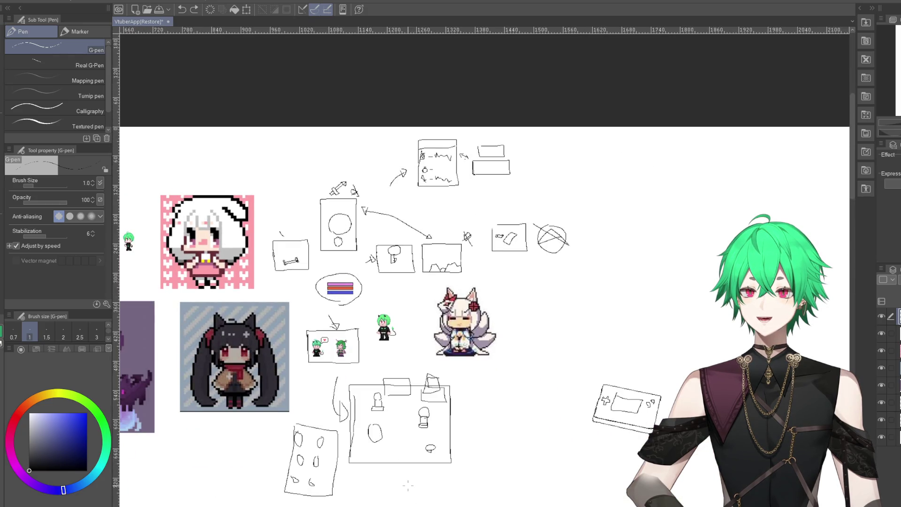
pyautogui.scroll(1, 407, 451)
pyautogui.scroll(2, 403, 423)
pyautogui.scroll(1, 402, 395)
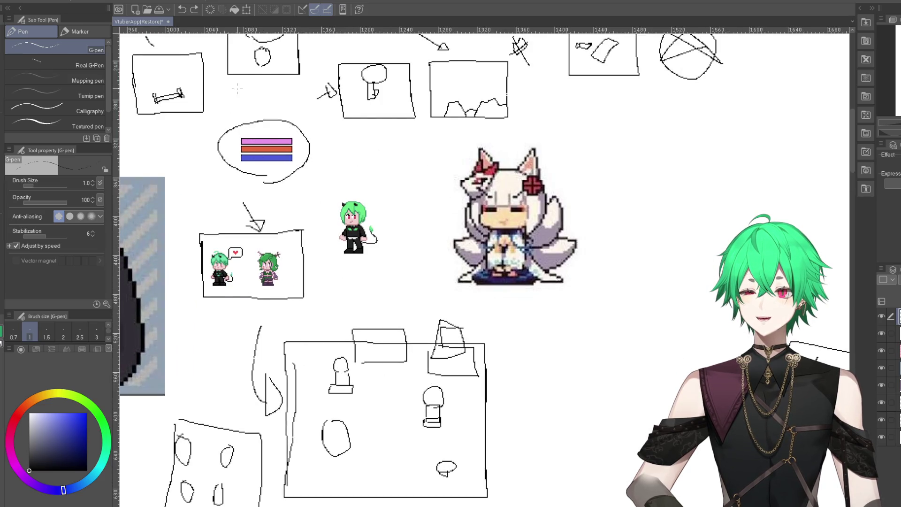
pyautogui.scroll(1, 254, 98)
pyautogui.scroll(1, 272, 113)
pyautogui.scroll(1, 288, 123)
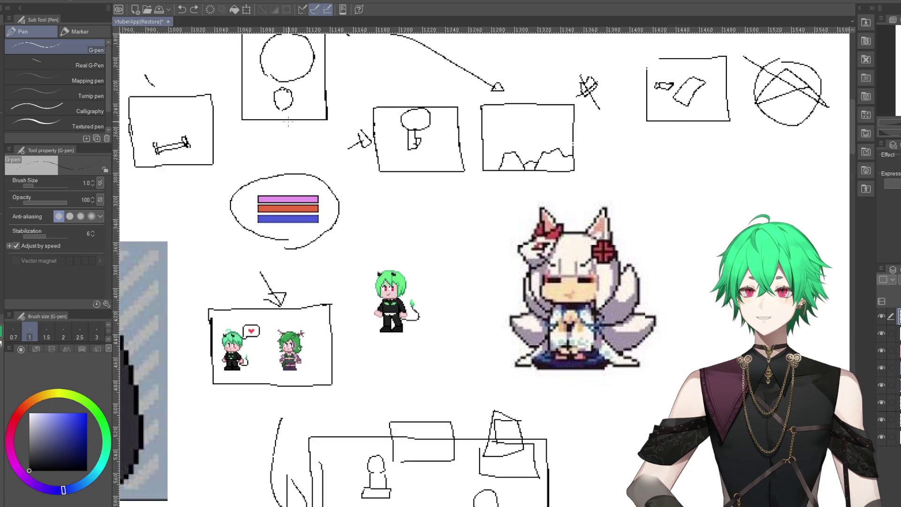
pyautogui.scroll(2, 368, 144)
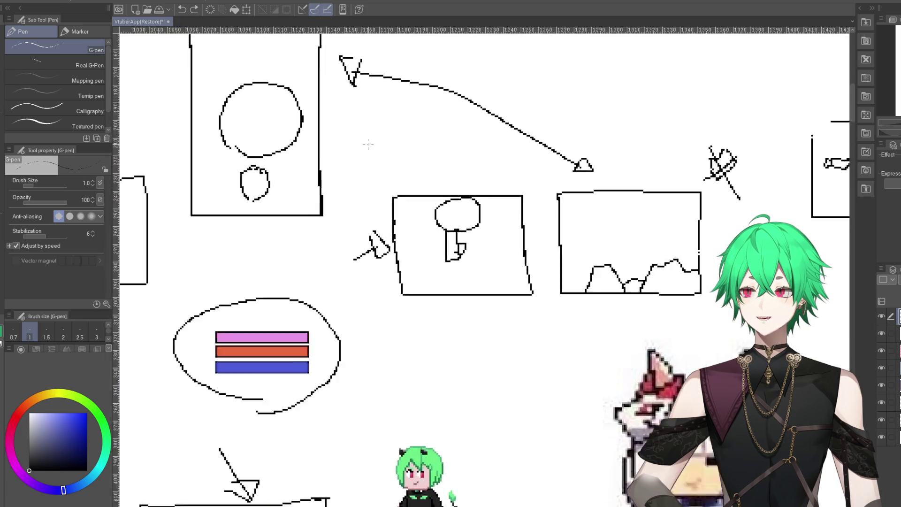
pyautogui.scroll(1, 368, 144)
pyautogui.scroll(-1, 404, 197)
pyautogui.scroll(-1, 412, 202)
pyautogui.scroll(-1, 380, 234)
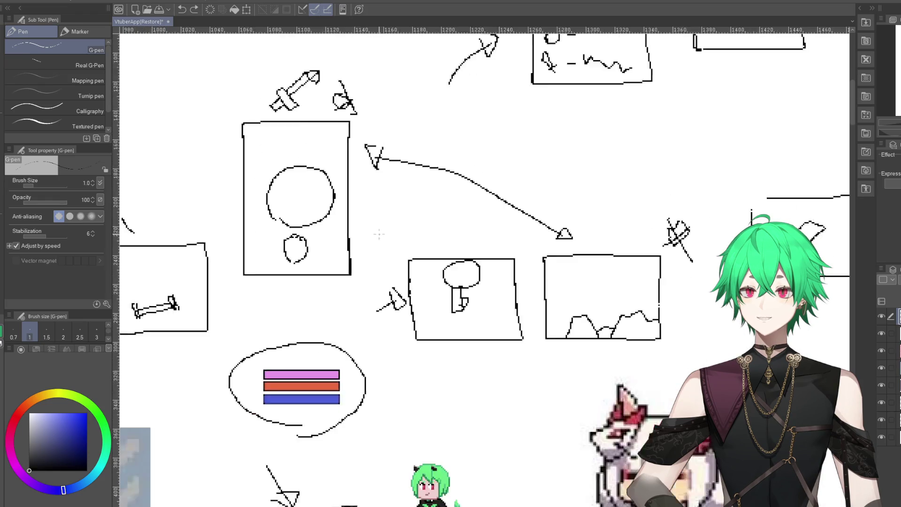
pyautogui.scroll(-2, 379, 233)
pyautogui.scroll(-1, 367, 232)
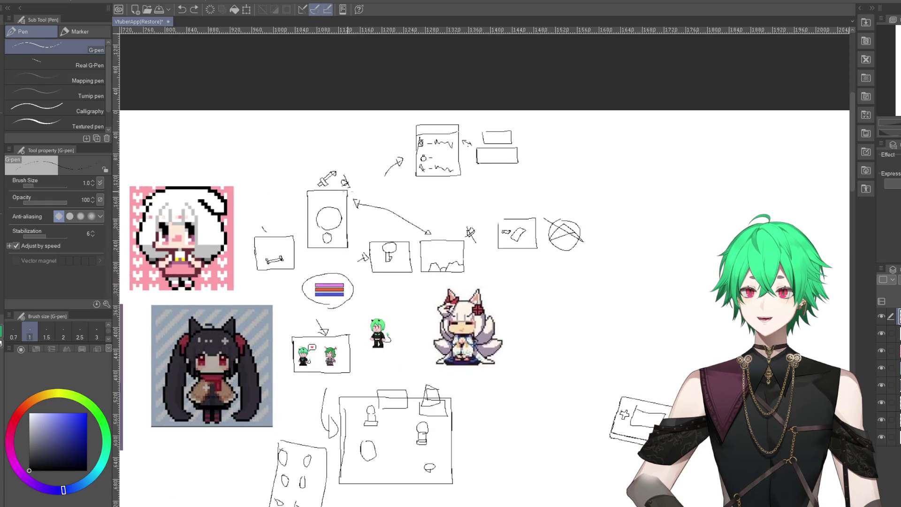
pyautogui.scroll(1, 378, 306)
pyautogui.scroll(1, 378, 306)
pyautogui.scroll(1, 378, 305)
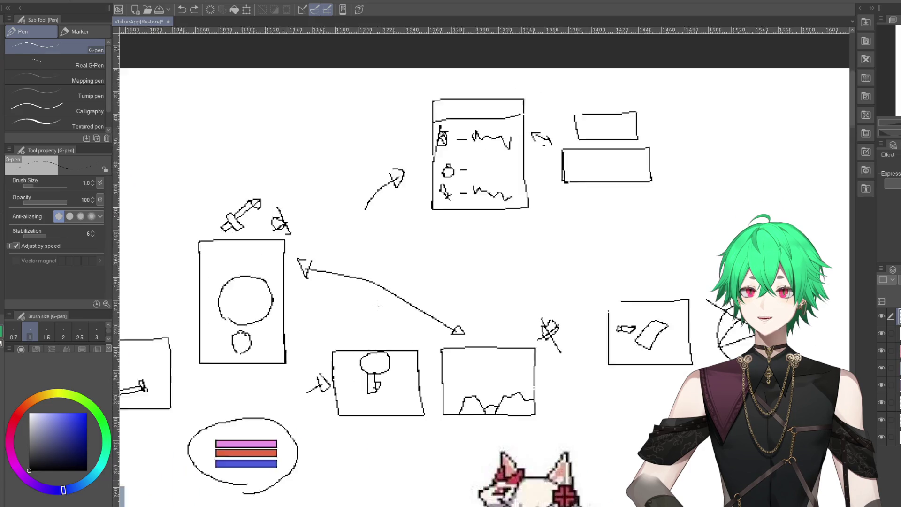
pyautogui.scroll(-1, 378, 305)
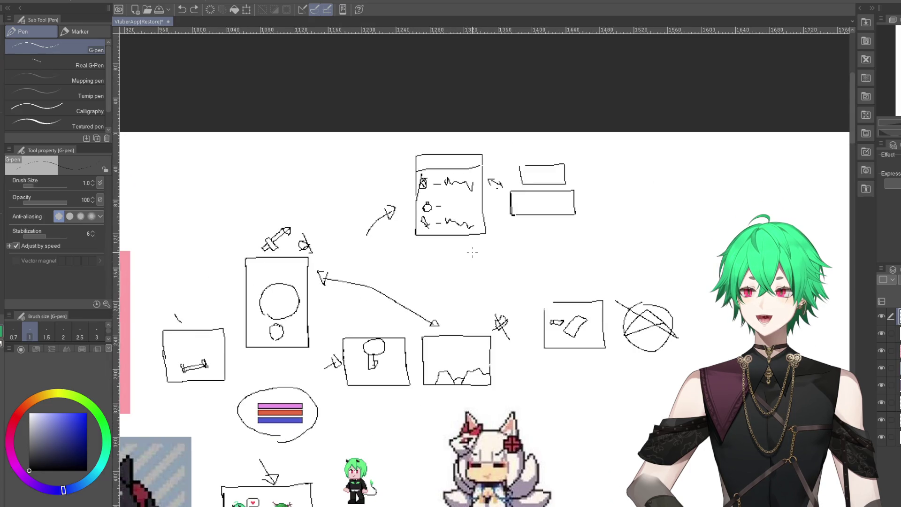
pyautogui.scroll(-1, 472, 254)
pyautogui.scroll(-1, 473, 255)
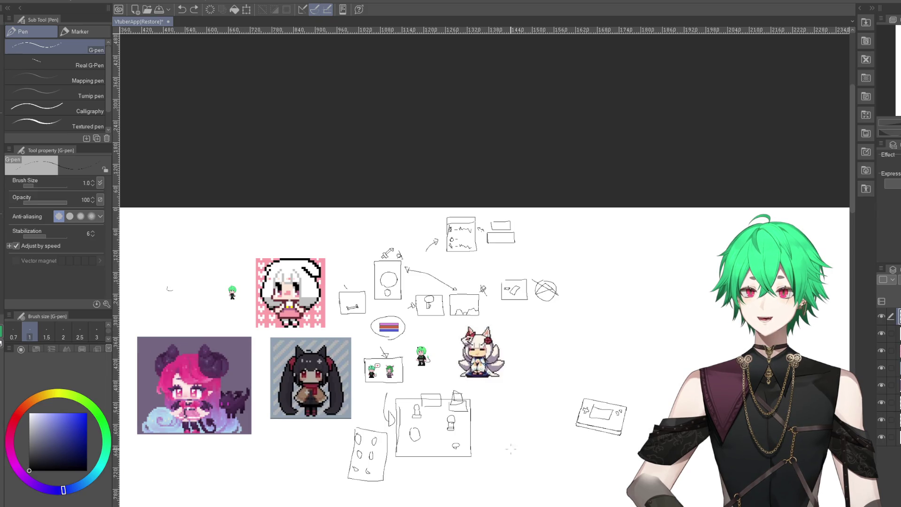
pyautogui.scroll(2, 463, 342)
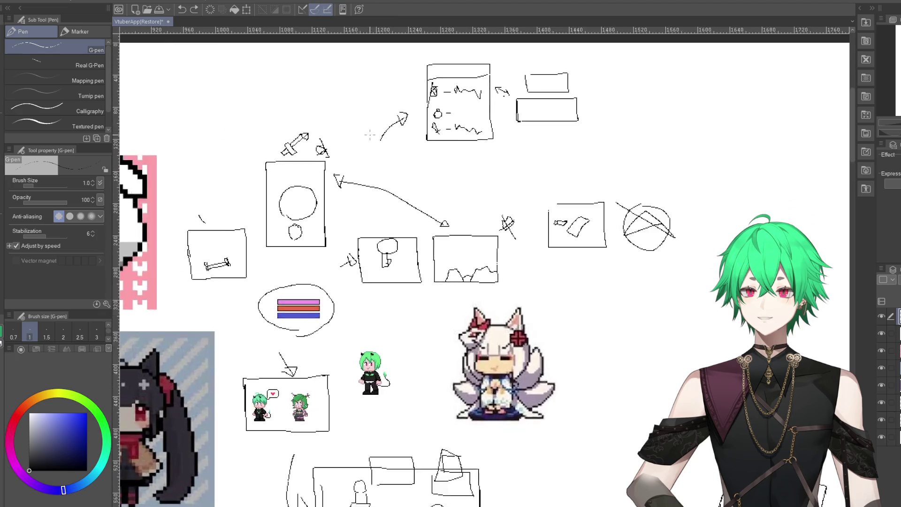
pyautogui.scroll(1, 425, 182)
pyautogui.scroll(-1, 445, 198)
pyautogui.scroll(-1, 439, 226)
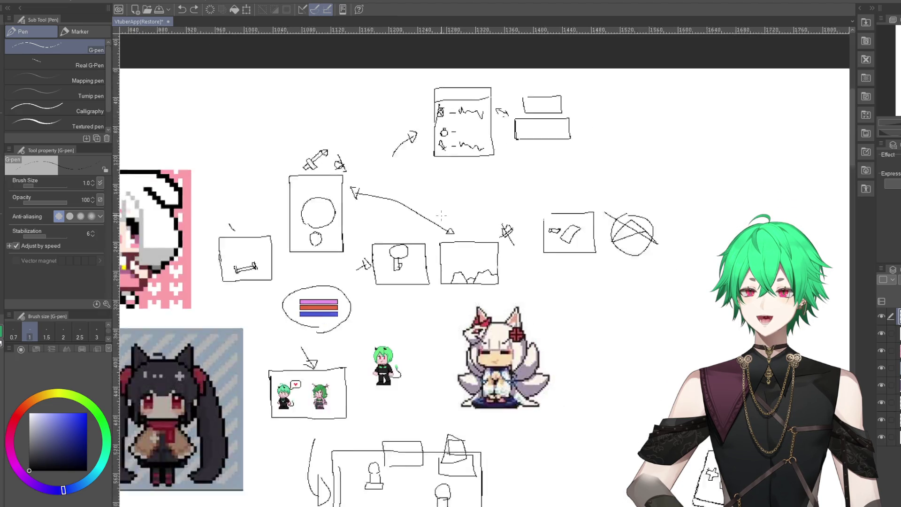
pyautogui.scroll(-1, 432, 263)
pyautogui.scroll(-1, 426, 294)
pyautogui.scroll(2, 363, 362)
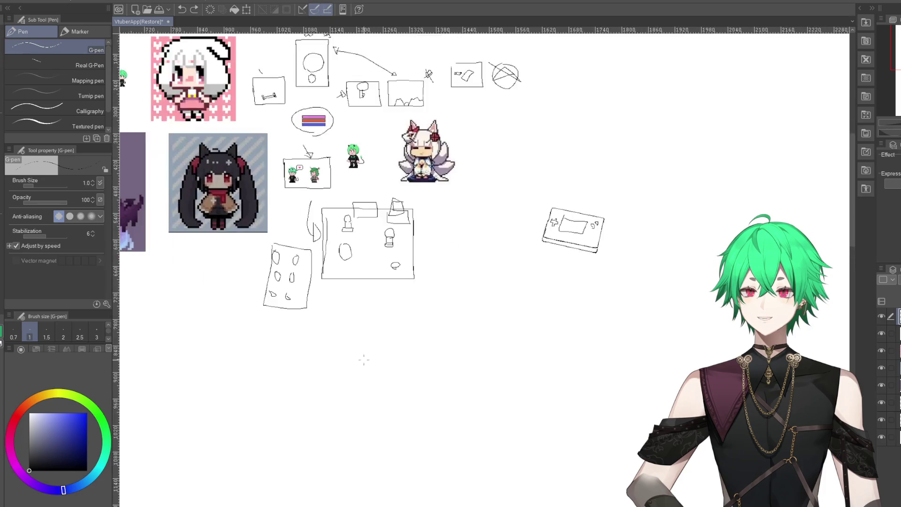
pyautogui.scroll(1, 374, 326)
pyautogui.scroll(1, 376, 318)
pyautogui.scroll(1, 376, 318)
# - Undo the stray long diagonal line and begin a new screen frame below the sketches
pyautogui.keyDown('shift'); pyautogui.click(383, 286); pyautogui.keyUp('shift')
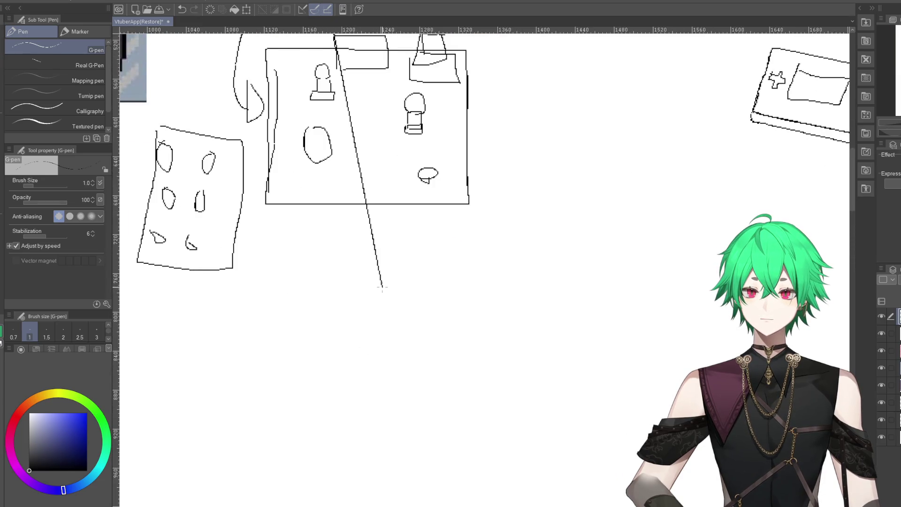
pyautogui.hotkey('ctrl', 'z')
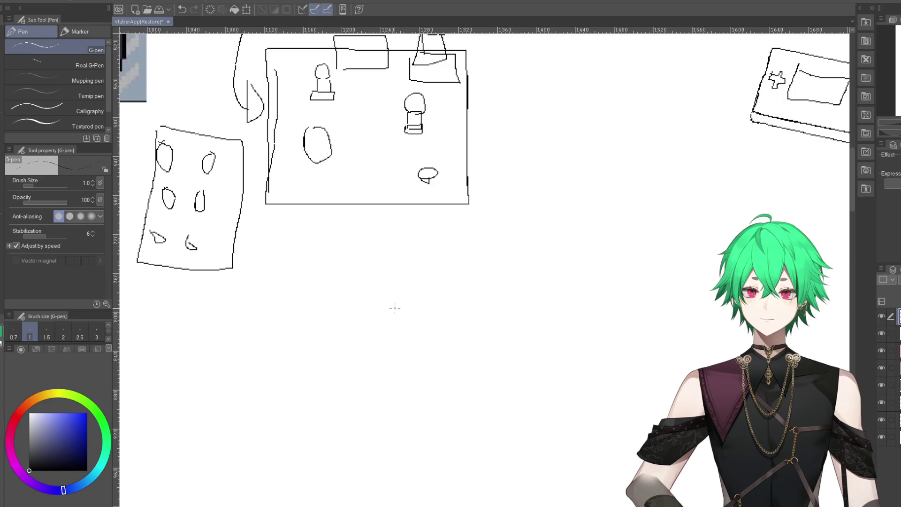
pyautogui.moveTo(395, 308)
pyautogui.mouseDown()
pyautogui.moveTo(395, 476)
pyautogui.moveTo(604, 477)
pyautogui.moveTo(601, 310)
pyautogui.moveTo(398, 308)
pyautogui.mouseUp()
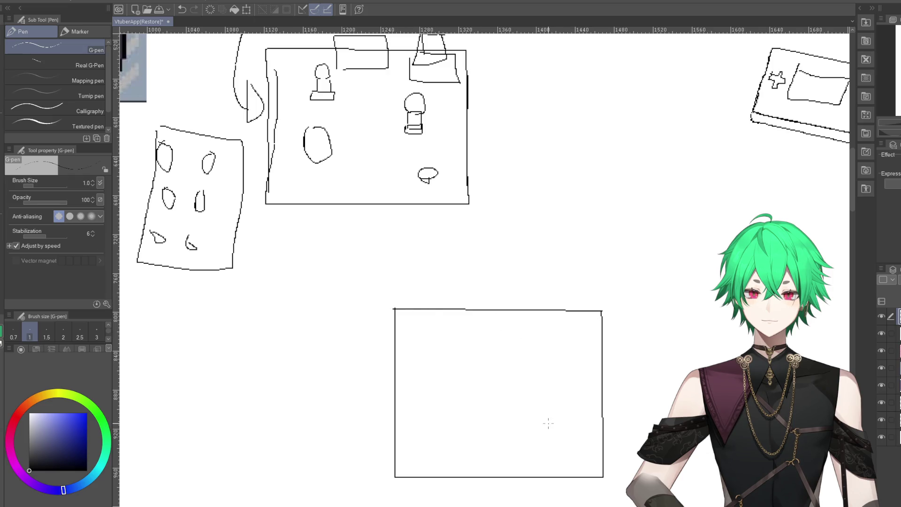
# - Draw a rising peak-shaped stroke inside the new frame
pyautogui.scroll(3, 559, 436)
pyautogui.scroll(-2, 458, 388)
pyautogui.scroll(2, 469, 407)
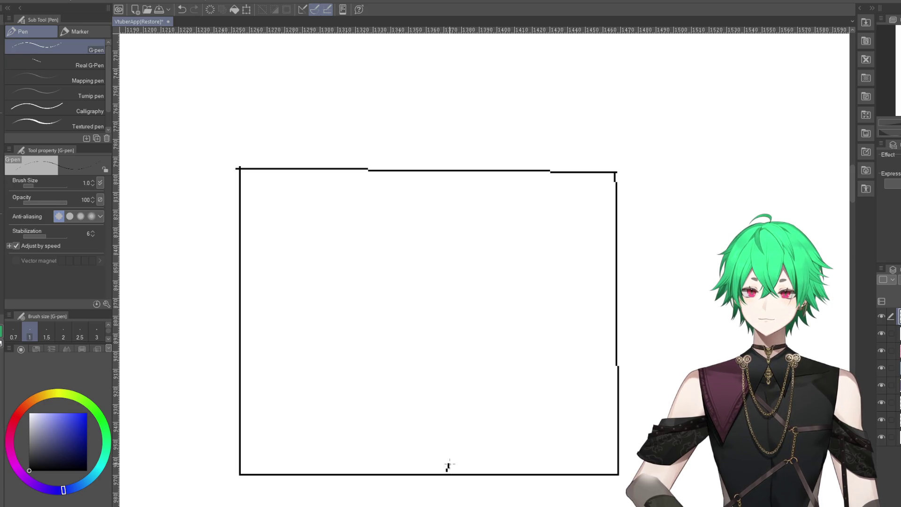
pyautogui.moveTo(448, 467)
pyautogui.mouseDown()
pyautogui.moveTo(488, 393)
pyautogui.moveTo(498, 403)
pyautogui.mouseUp()
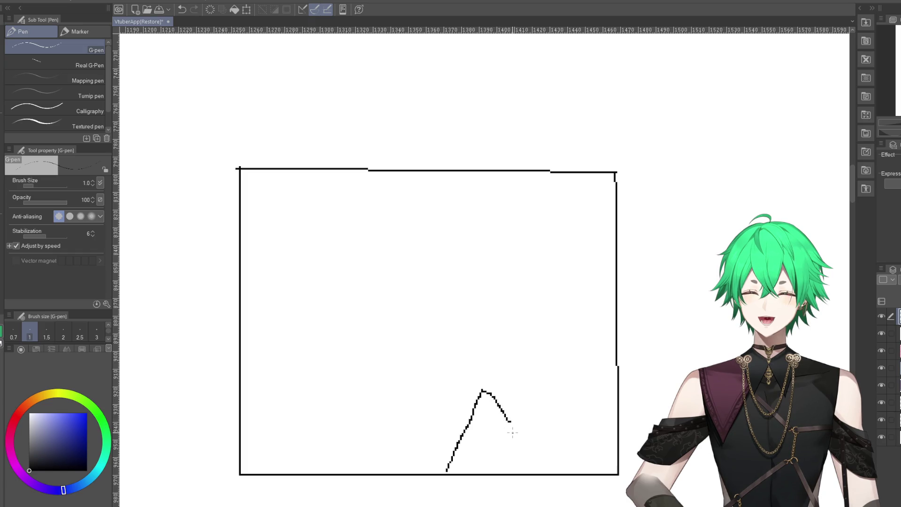
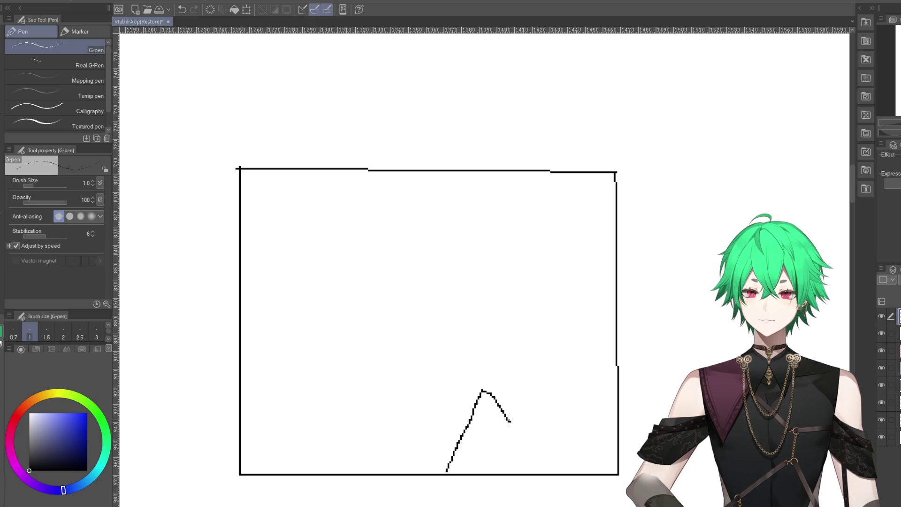
# - Sketch two rough peaks and a valley line with the G-pen, undoing one stroke
pyautogui.moveTo(511, 421)
pyautogui.mouseDown()
pyautogui.moveTo(521, 435)
pyautogui.moveTo(546, 360)
pyautogui.mouseUp()
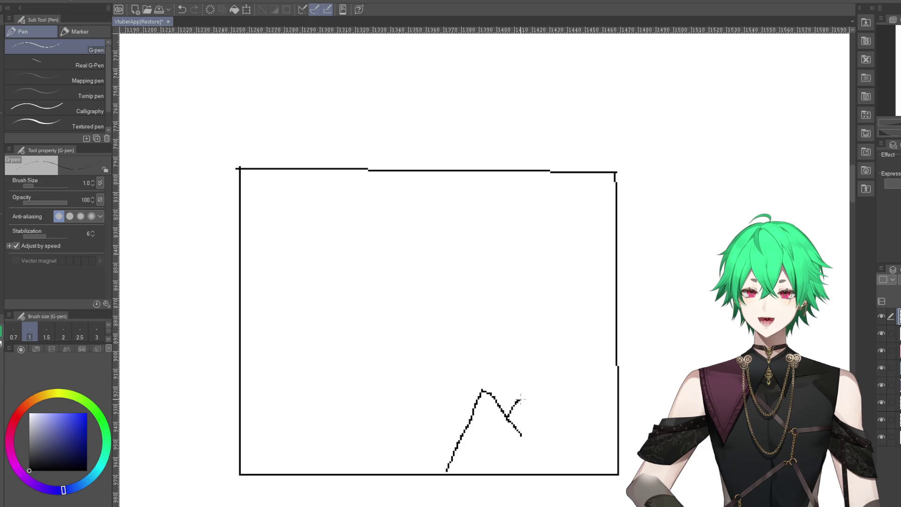
pyautogui.click(182, 9)
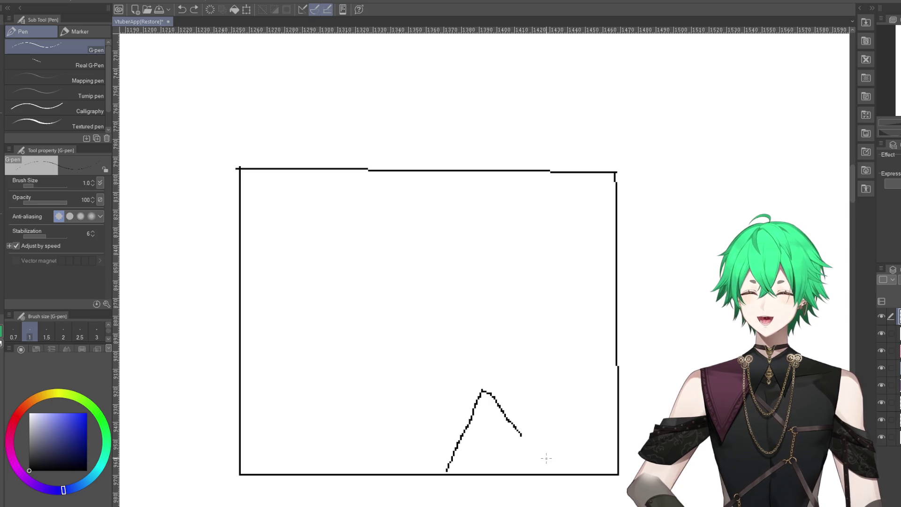
pyautogui.moveTo(517, 432)
pyautogui.mouseDown()
pyautogui.moveTo(549, 359)
pyautogui.moveTo(600, 407)
pyautogui.mouseUp()
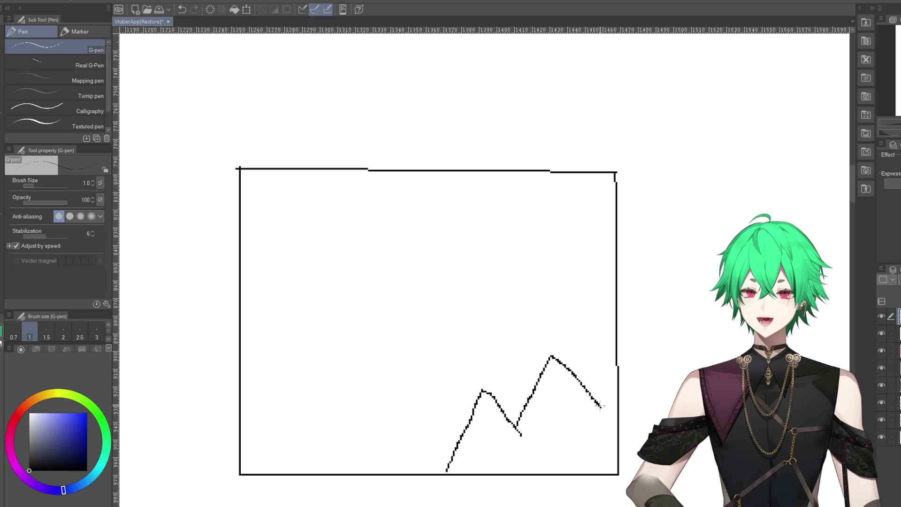
pyautogui.moveTo(600, 405); pyautogui.dragTo(609, 419)
pyautogui.moveTo(484, 390); pyautogui.dragTo(520, 431)
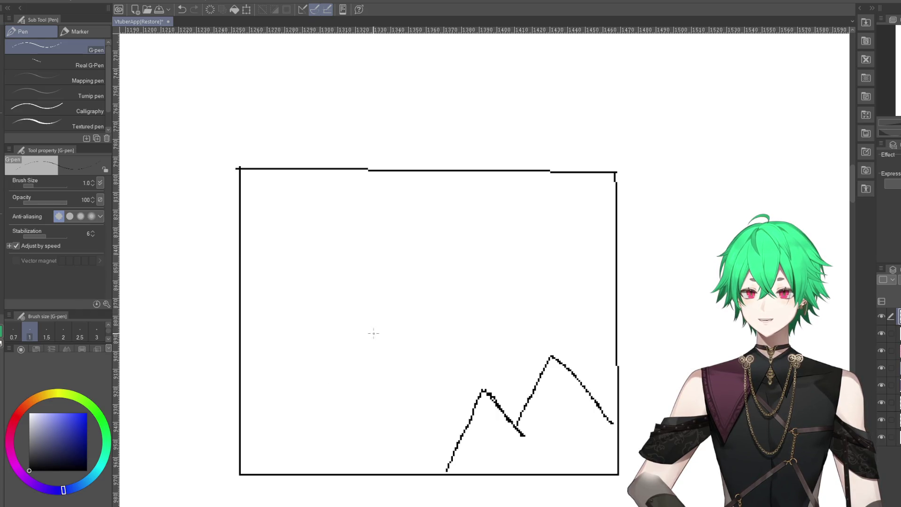
# - Erase all the peak lines and stray marks with the Hard eraser
pyautogui.press('e')
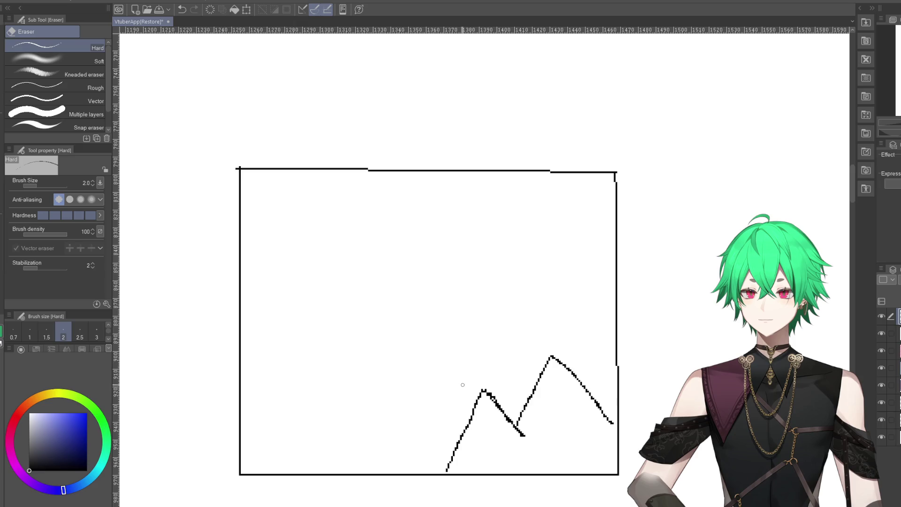
pyautogui.moveTo(494, 399)
pyautogui.mouseDown()
pyautogui.moveTo(525, 438)
pyautogui.moveTo(484, 389)
pyautogui.moveTo(498, 403)
pyautogui.moveTo(538, 382)
pyautogui.moveTo(550, 356)
pyautogui.moveTo(609, 420)
pyautogui.mouseUp()
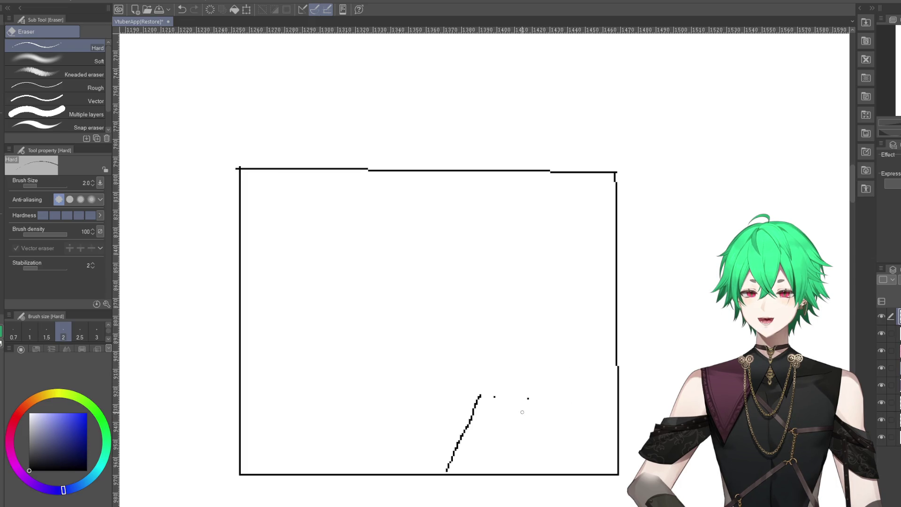
pyautogui.moveTo(503, 398)
pyautogui.mouseDown()
pyautogui.moveTo(477, 402)
pyautogui.moveTo(449, 465)
pyautogui.mouseUp()
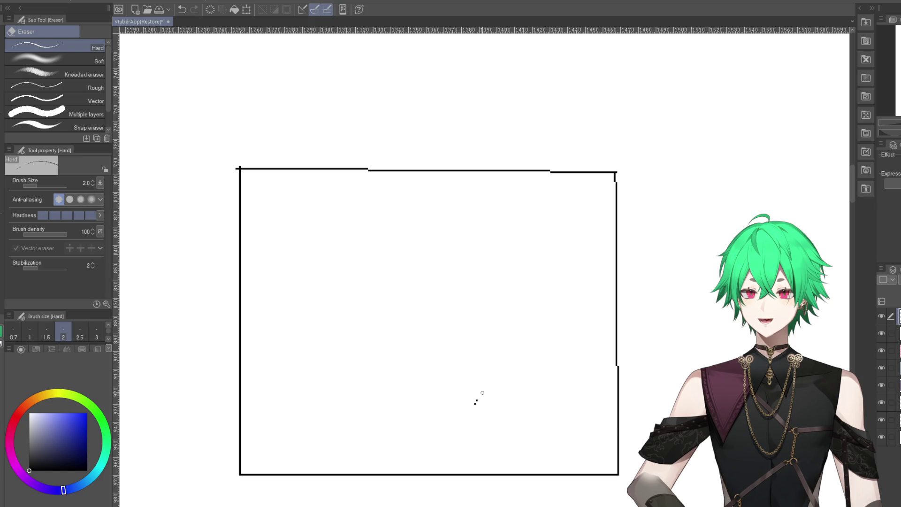
pyautogui.press('p')
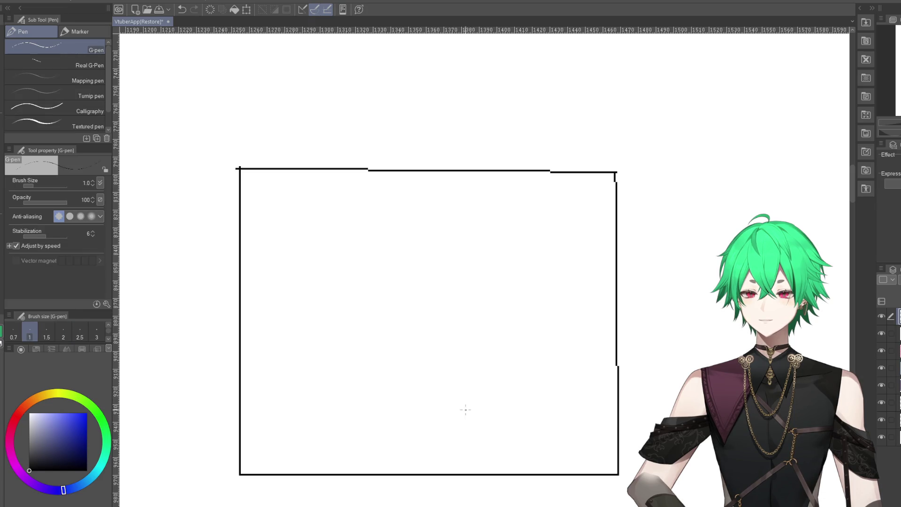
# - Draw two small overlapping rock peaks with a base line, discarding an egg-shaped outline
pyautogui.moveTo(439, 397)
pyautogui.mouseDown()
pyautogui.moveTo(460, 347)
pyautogui.moveTo(508, 405)
pyautogui.mouseUp()
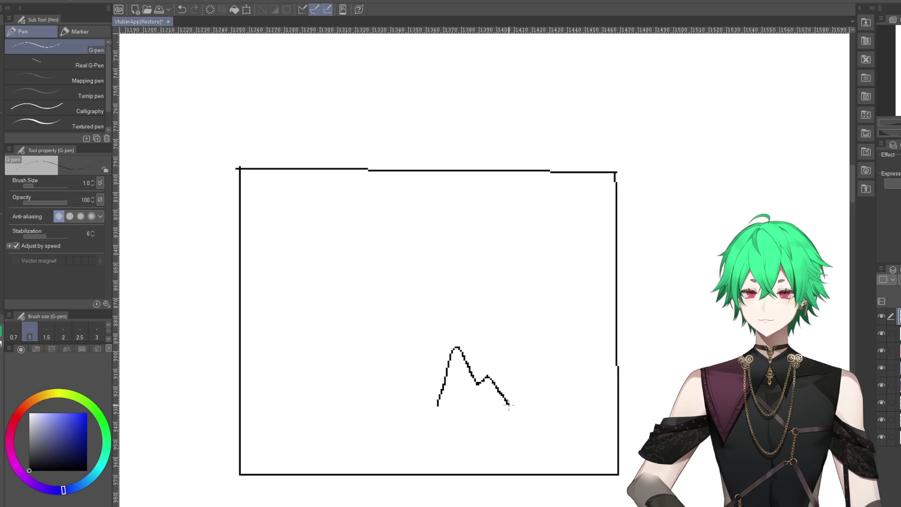
pyautogui.moveTo(437, 407)
pyautogui.mouseDown()
pyautogui.moveTo(488, 426)
pyautogui.moveTo(514, 415)
pyautogui.mouseUp()
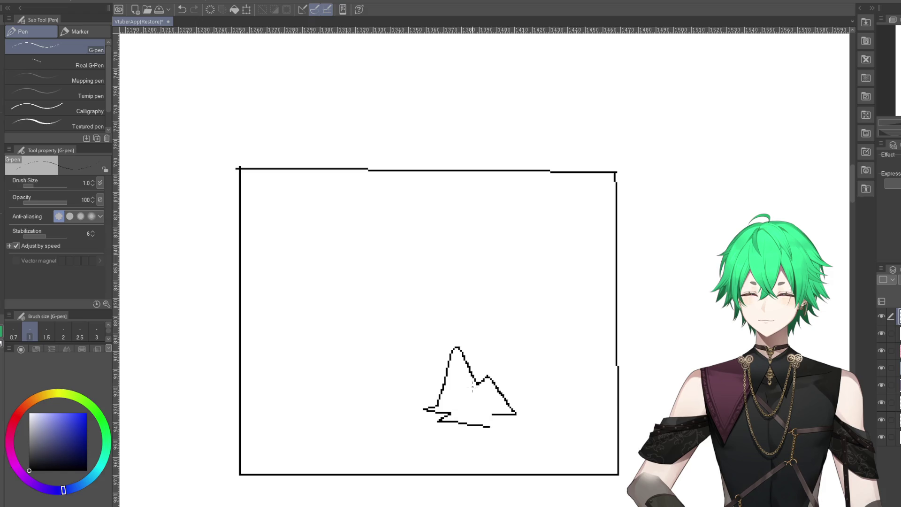
pyautogui.moveTo(472, 387); pyautogui.dragTo(458, 405)
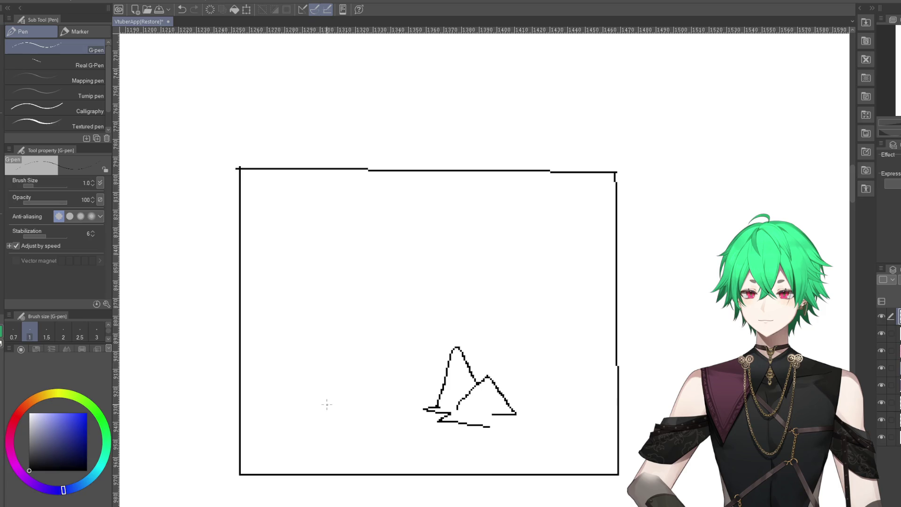
pyautogui.moveTo(327, 404); pyautogui.dragTo(329, 408)
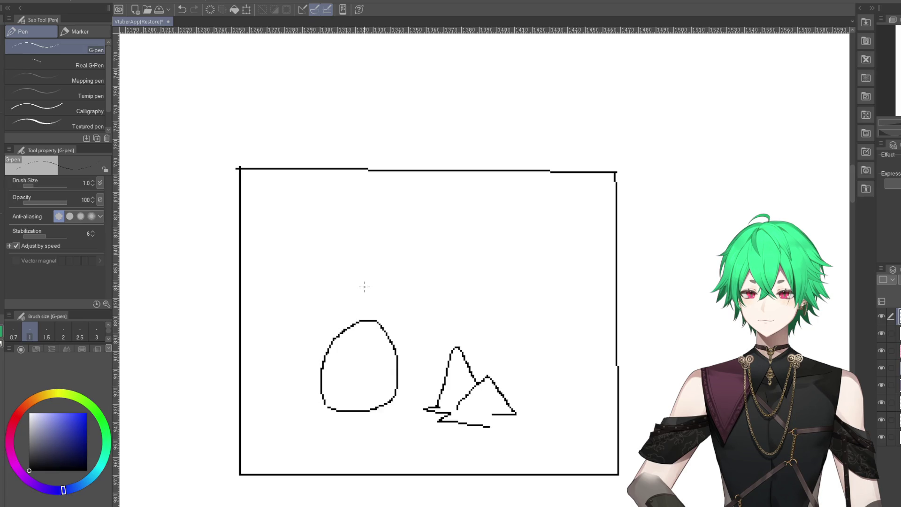
pyautogui.click(182, 10)
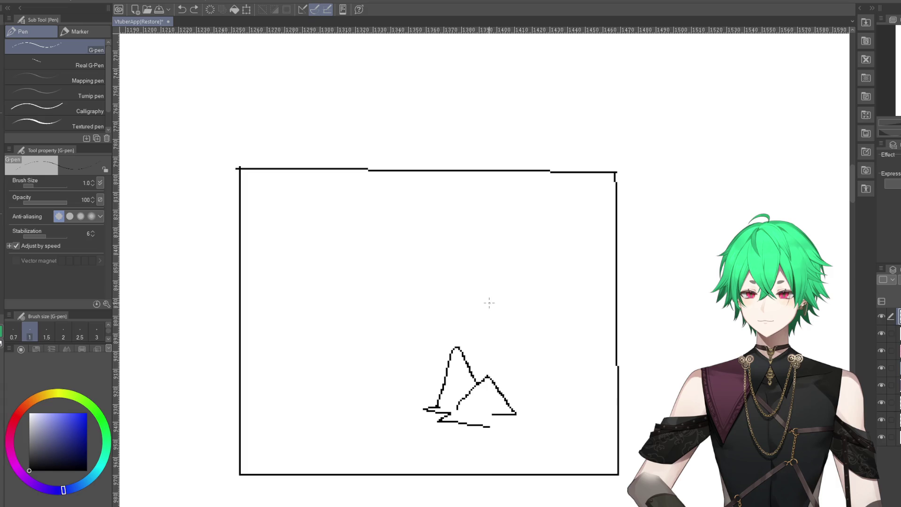
pyautogui.click(897, 333)
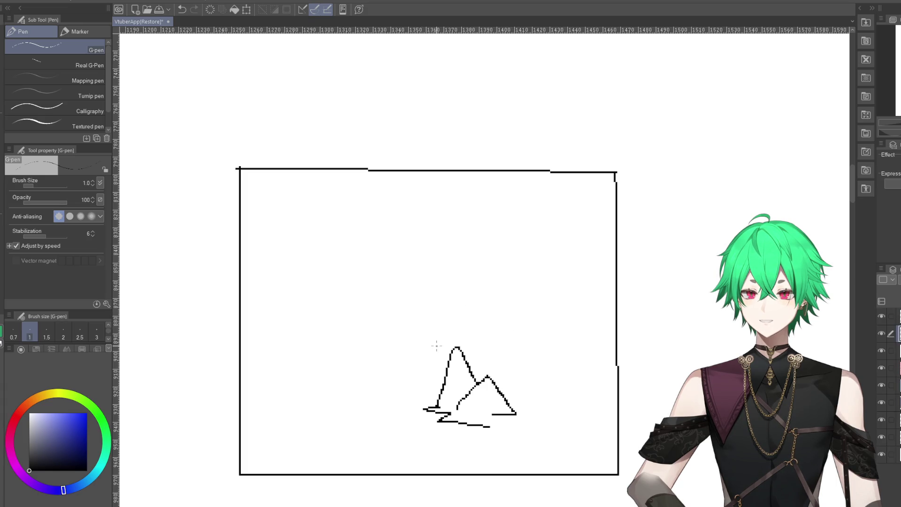
# - Draw the gateway's left post, lintel and thickened right post, undoing one stray edge line
pyautogui.moveTo(437, 346)
pyautogui.mouseDown()
pyautogui.moveTo(441, 271)
pyautogui.moveTo(532, 278)
pyautogui.moveTo(430, 276)
pyautogui.moveTo(516, 279)
pyautogui.mouseUp()
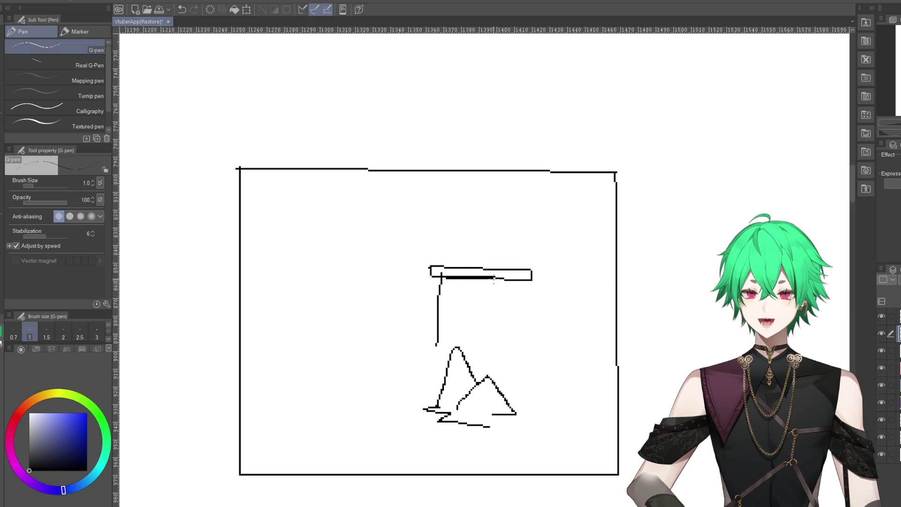
pyautogui.moveTo(448, 279); pyautogui.dragTo(452, 316)
pyautogui.click(182, 9)
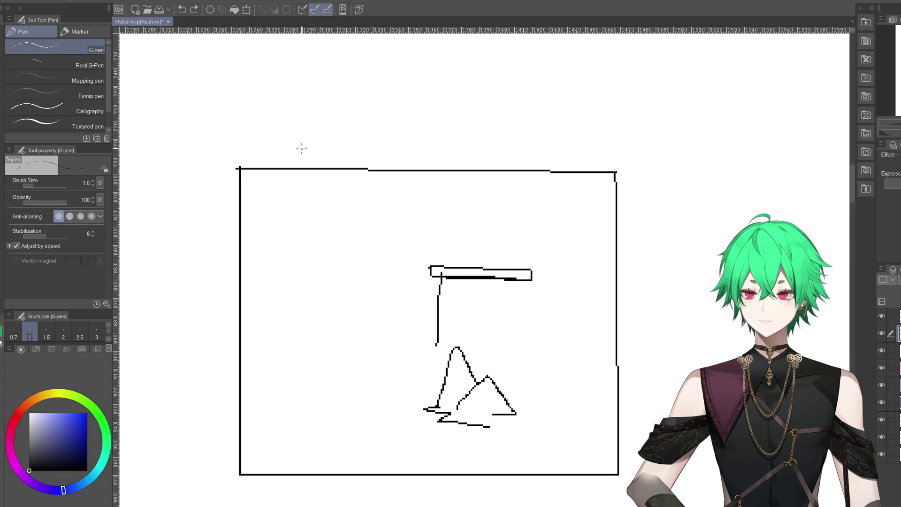
pyautogui.moveTo(449, 279)
pyautogui.mouseDown()
pyautogui.moveTo(449, 344)
pyautogui.moveTo(437, 348)
pyautogui.moveTo(440, 277)
pyautogui.mouseUp()
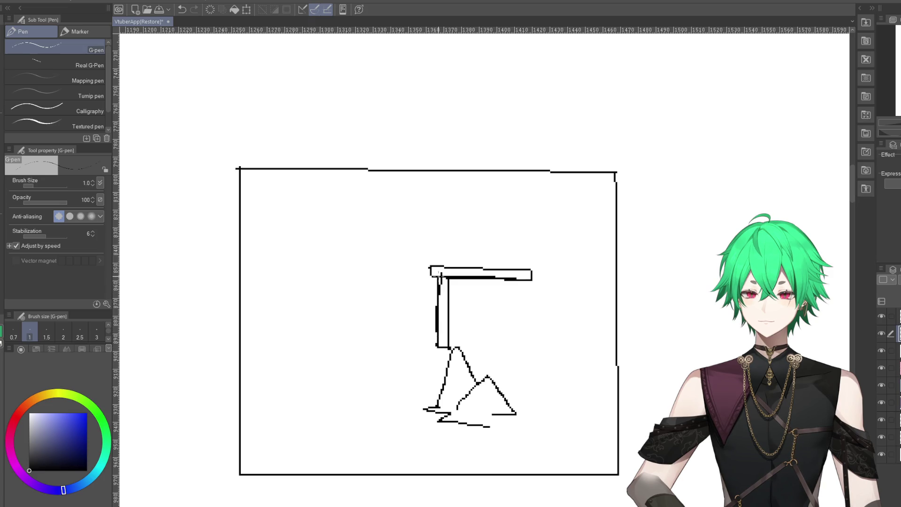
pyautogui.moveTo(521, 277)
pyautogui.mouseDown()
pyautogui.moveTo(519, 352)
pyautogui.moveTo(530, 350)
pyautogui.moveTo(529, 283)
pyautogui.moveTo(518, 353)
pyautogui.mouseUp()
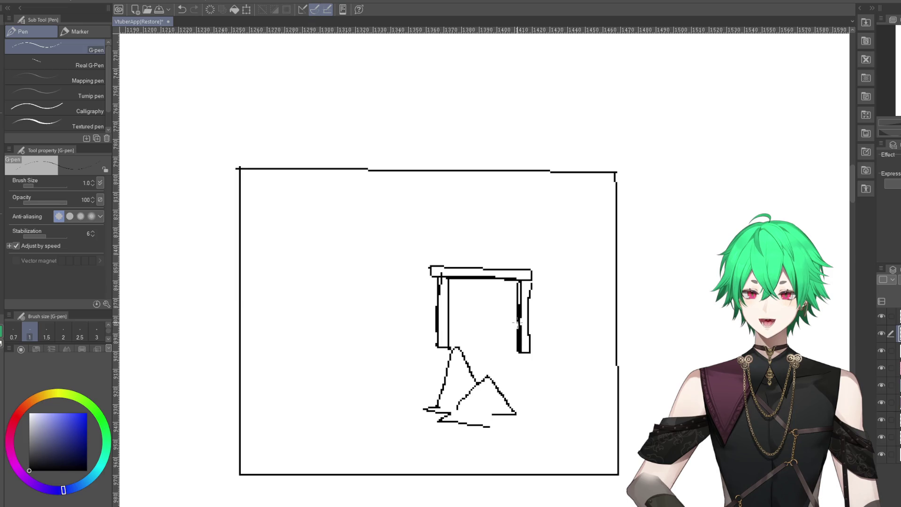
pyautogui.moveTo(530, 293); pyautogui.dragTo(529, 337)
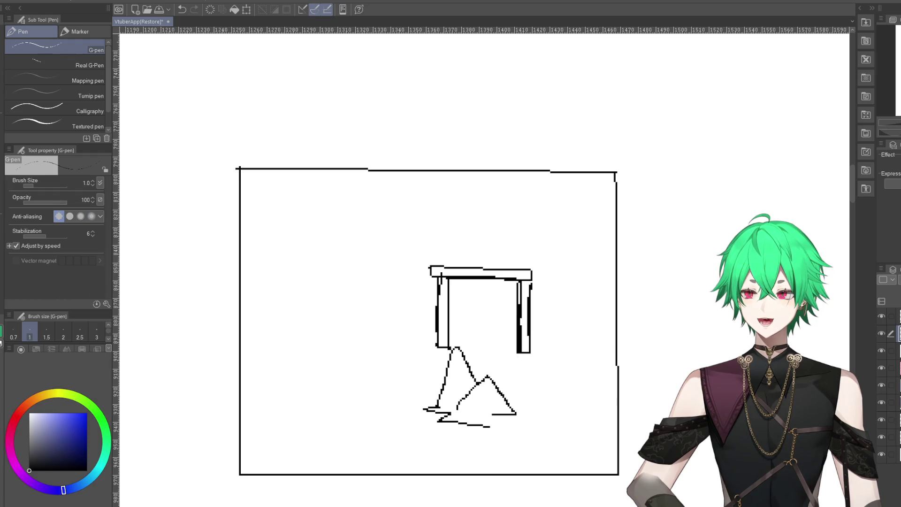
# - Erase the right post's inner and outer lines
pyautogui.press('e')
pyautogui.moveTo(518, 285); pyautogui.dragTo(520, 348)
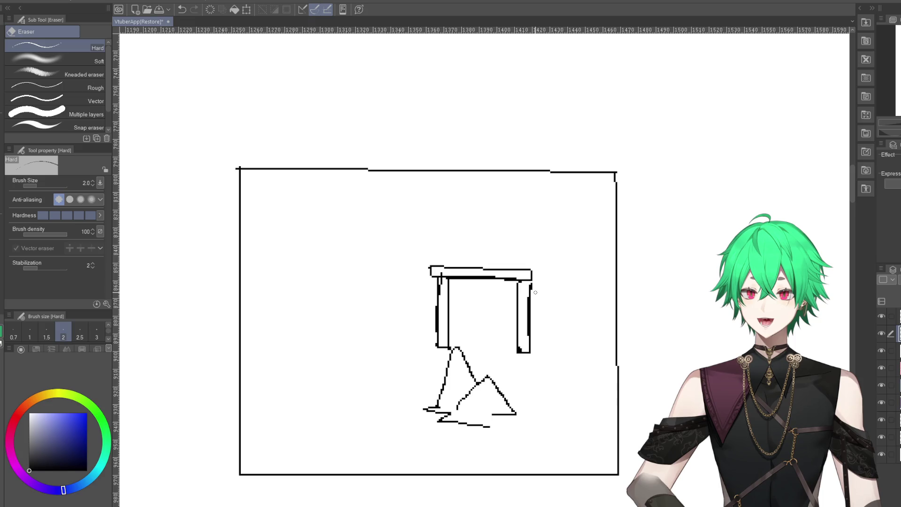
pyautogui.moveTo(529, 284); pyautogui.dragTo(520, 350)
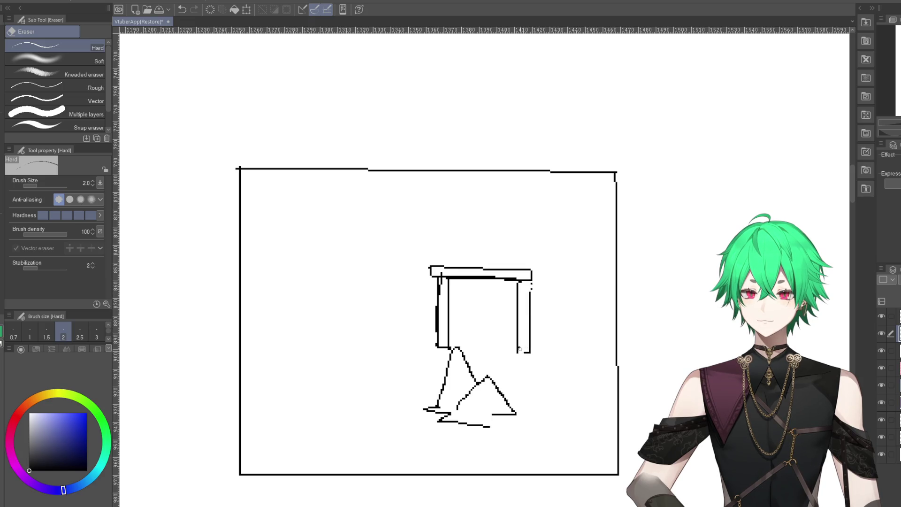
pyautogui.press('p')
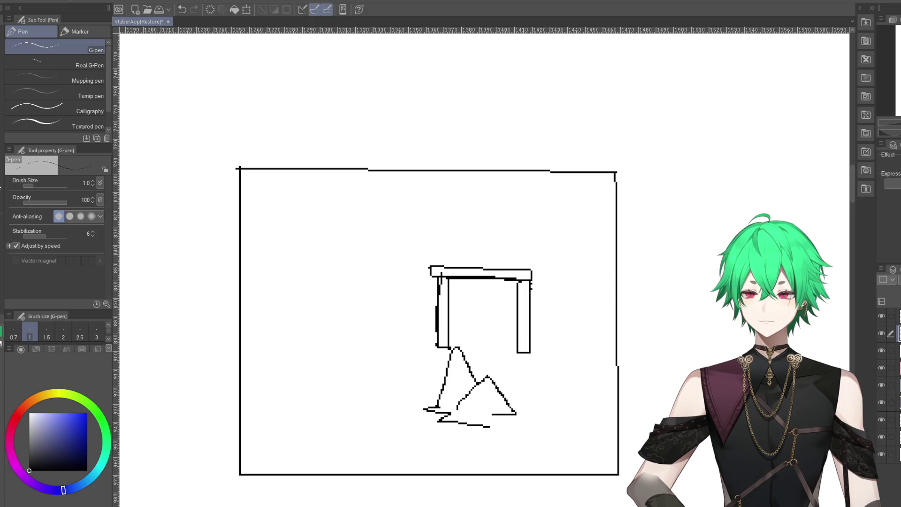
# - Clean up the lintel's thick lower edge, erasing excess and redrawing short segments
pyautogui.press('e')
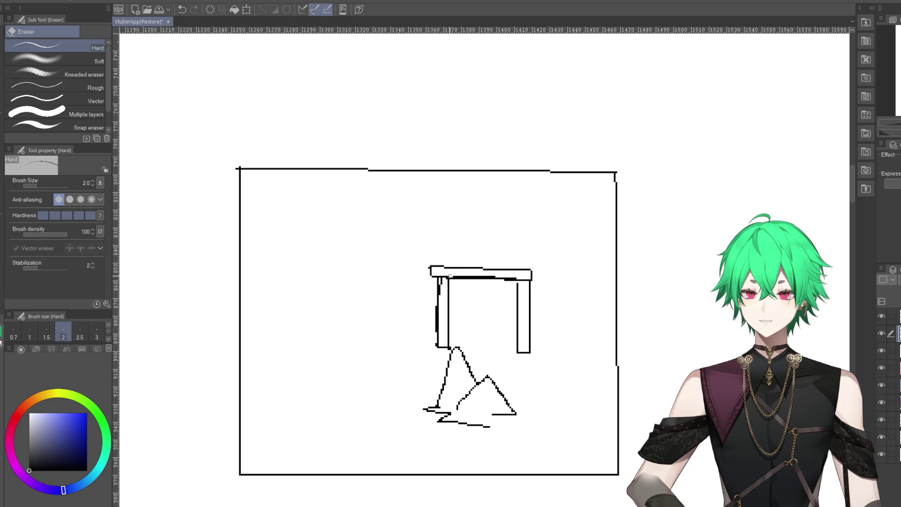
pyautogui.moveTo(449, 276); pyautogui.dragTo(495, 277)
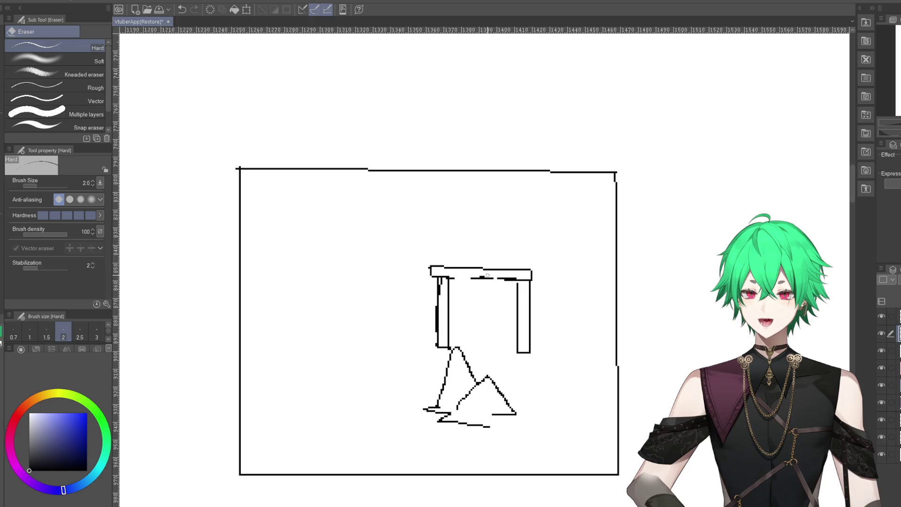
pyautogui.moveTo(494, 276)
pyautogui.mouseDown()
pyautogui.moveTo(517, 279)
pyautogui.moveTo(507, 278)
pyautogui.mouseUp()
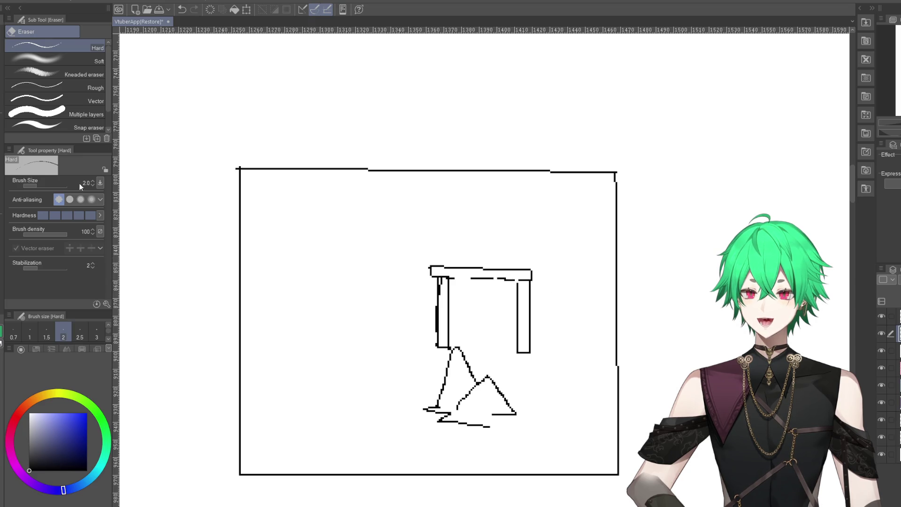
pyautogui.press('p')
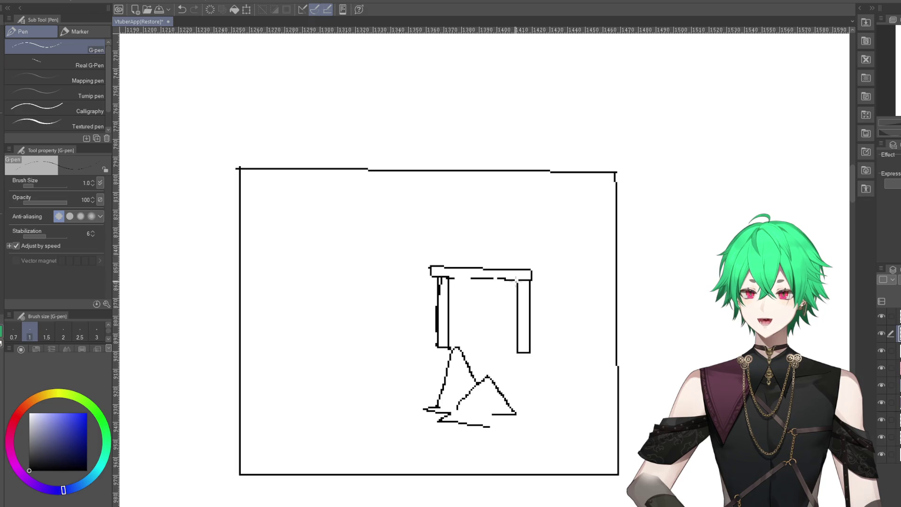
pyautogui.moveTo(510, 280); pyautogui.dragTo(520, 280)
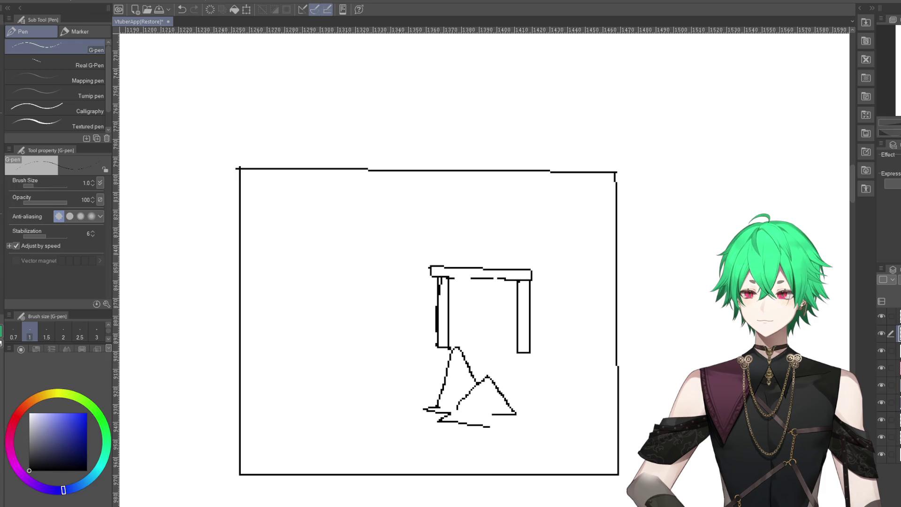
pyautogui.press('e')
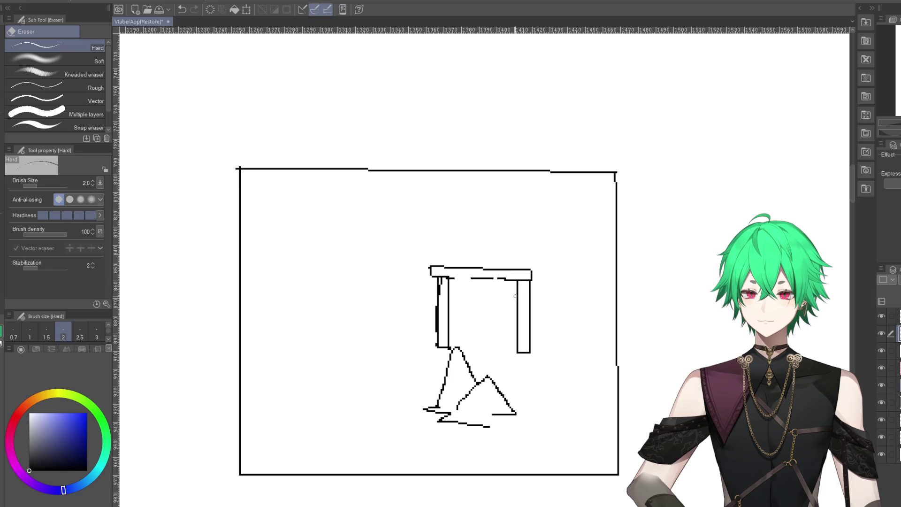
pyautogui.press('p')
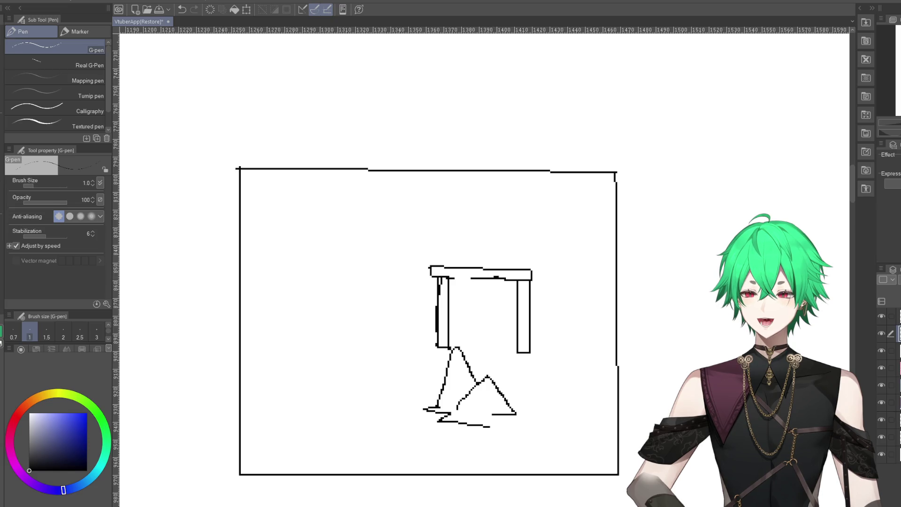
pyautogui.press('e')
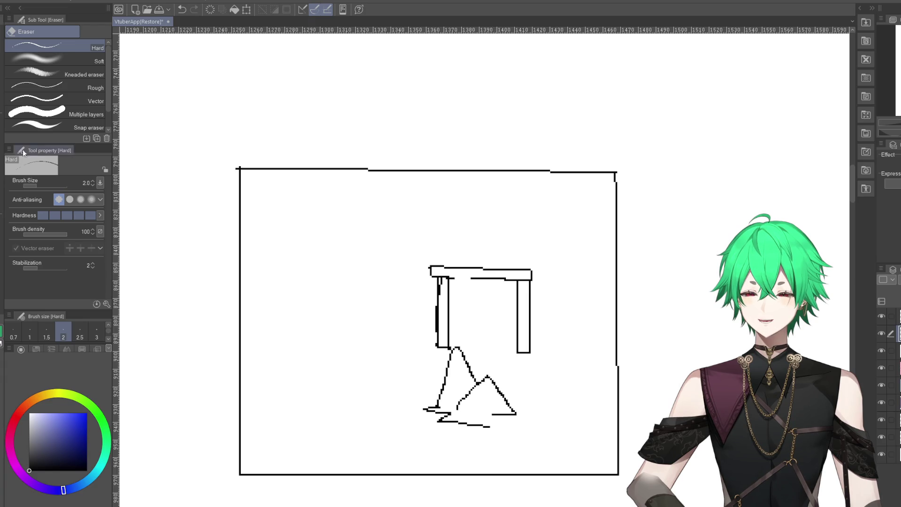
pyautogui.press('p')
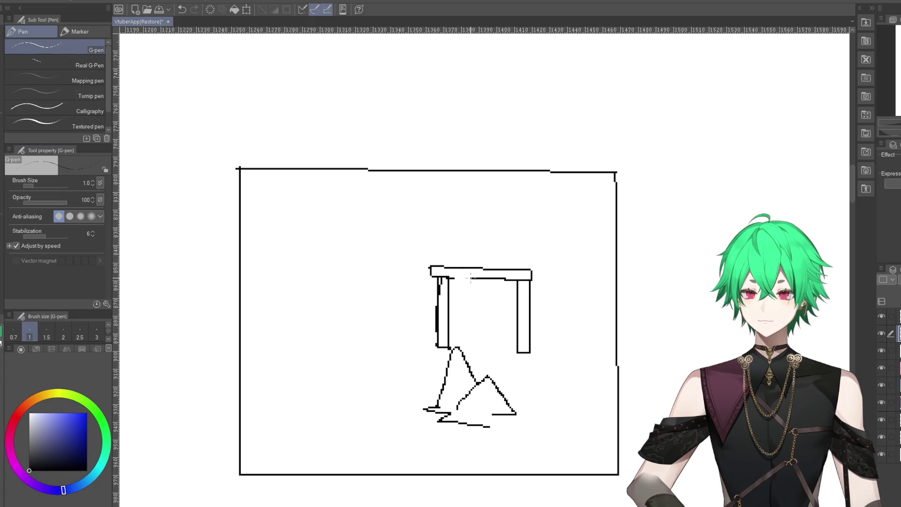
pyautogui.moveTo(468, 279); pyautogui.dragTo(456, 278)
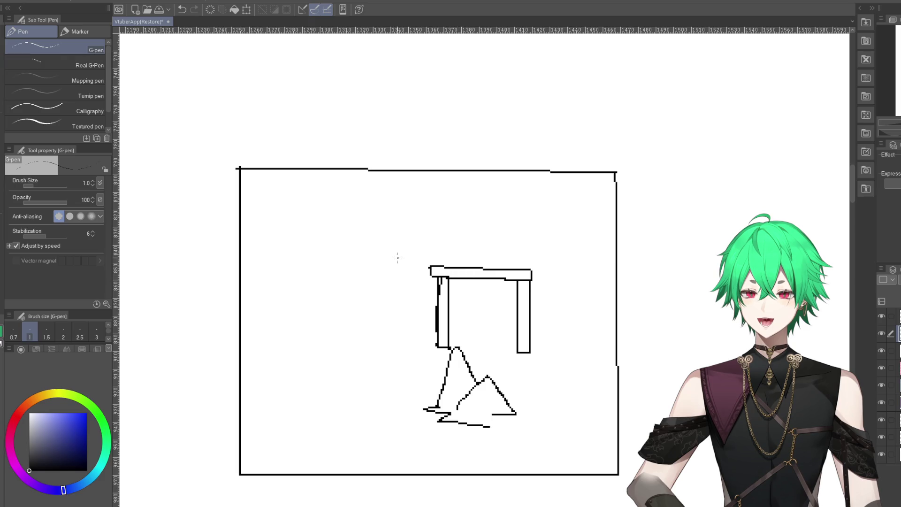
# - Clear the left post's stray stroke, close both post bottoms, and draw a wavy ground line
pyautogui.press('e')
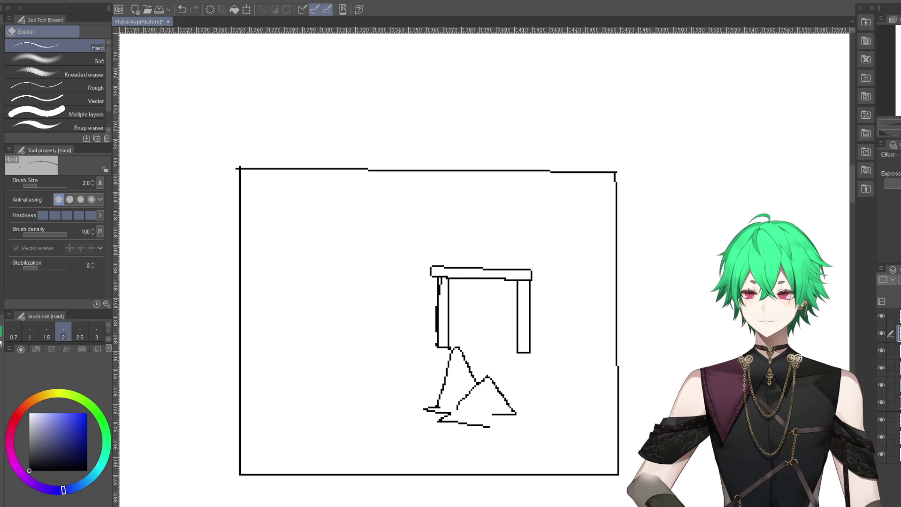
pyautogui.moveTo(441, 279)
pyautogui.mouseDown()
pyautogui.moveTo(435, 343)
pyautogui.moveTo(446, 347)
pyautogui.mouseUp()
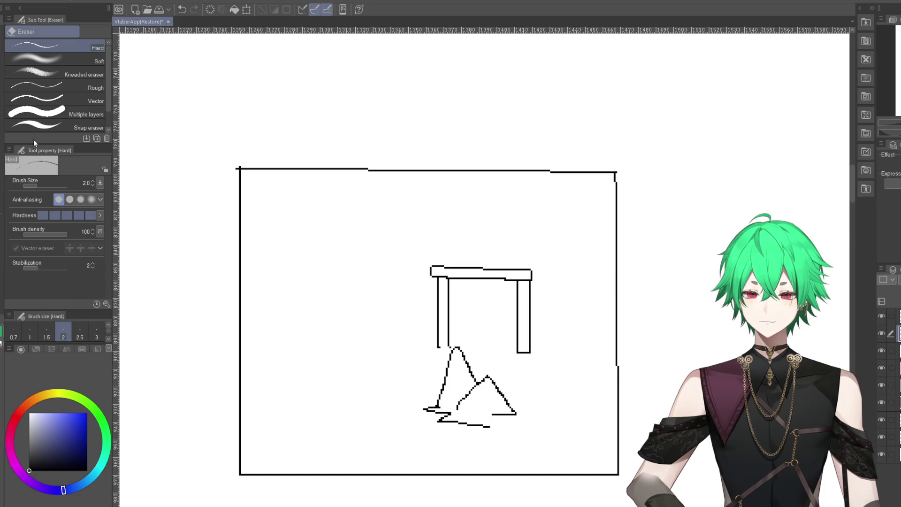
pyautogui.press('p')
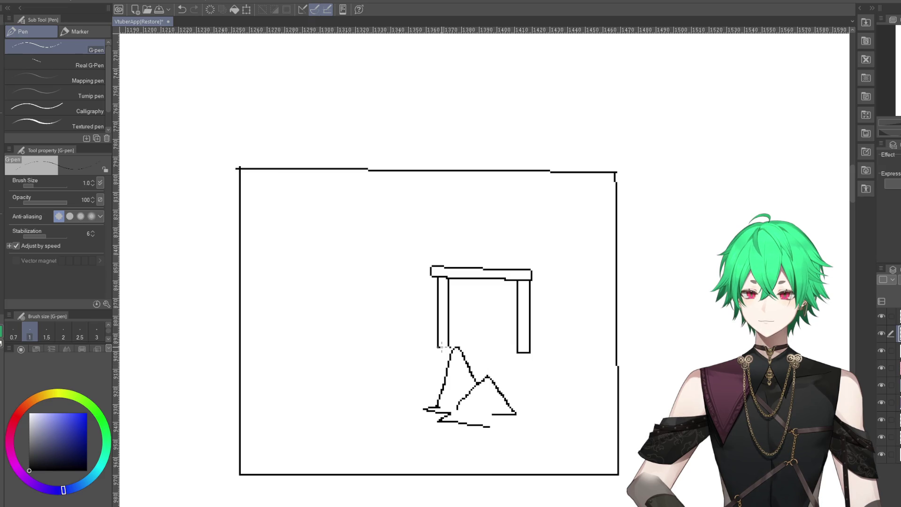
pyautogui.moveTo(443, 346); pyautogui.dragTo(445, 348)
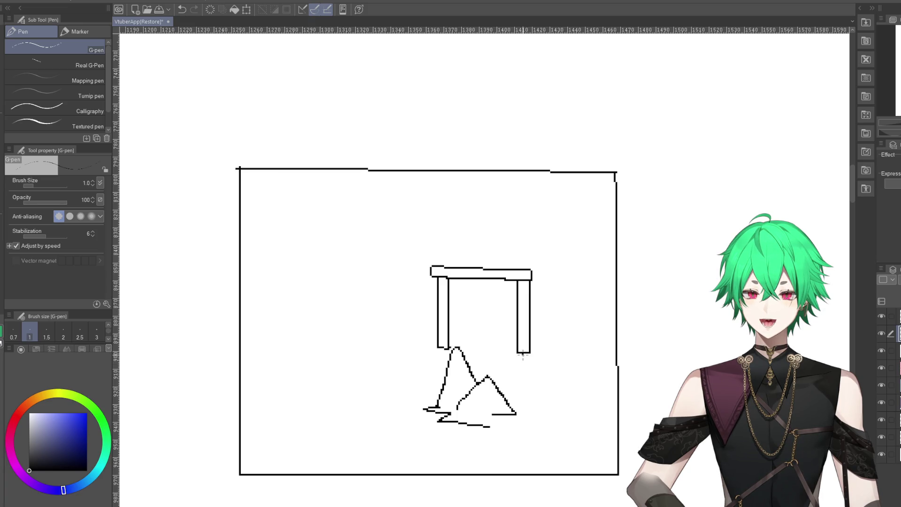
pyautogui.moveTo(523, 355); pyautogui.dragTo(527, 356)
pyautogui.press('e')
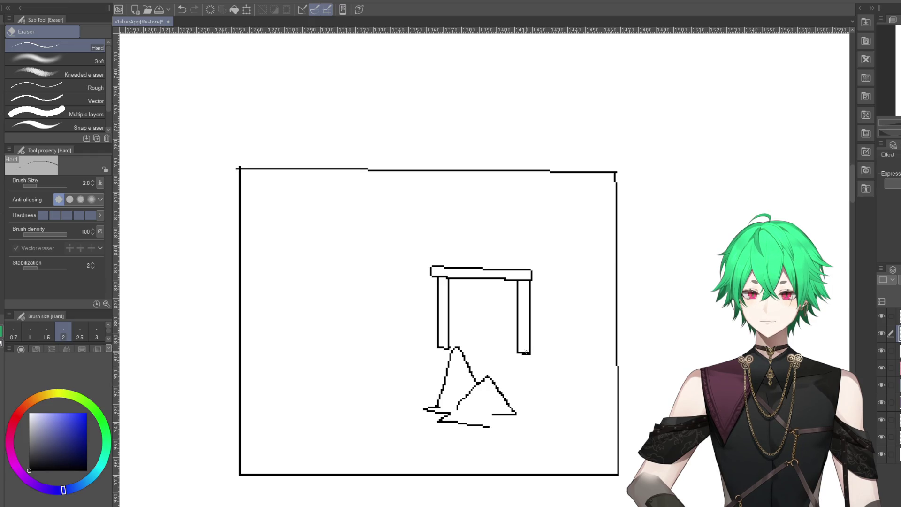
pyautogui.moveTo(529, 353); pyautogui.dragTo(522, 353)
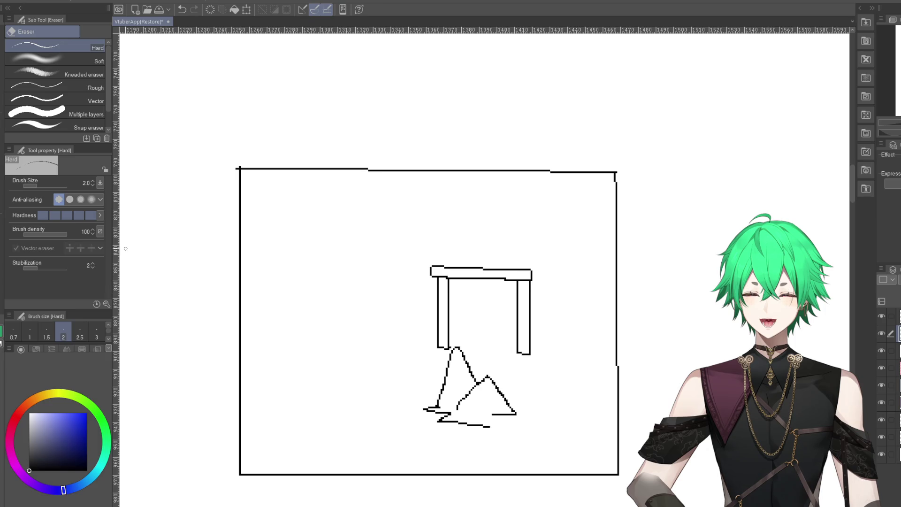
pyautogui.press('p')
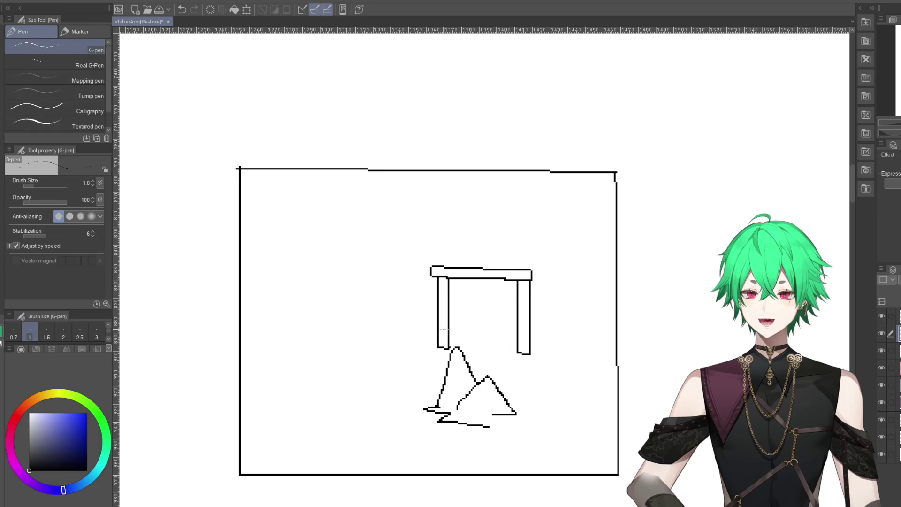
pyautogui.moveTo(436, 346); pyautogui.dragTo(365, 336)
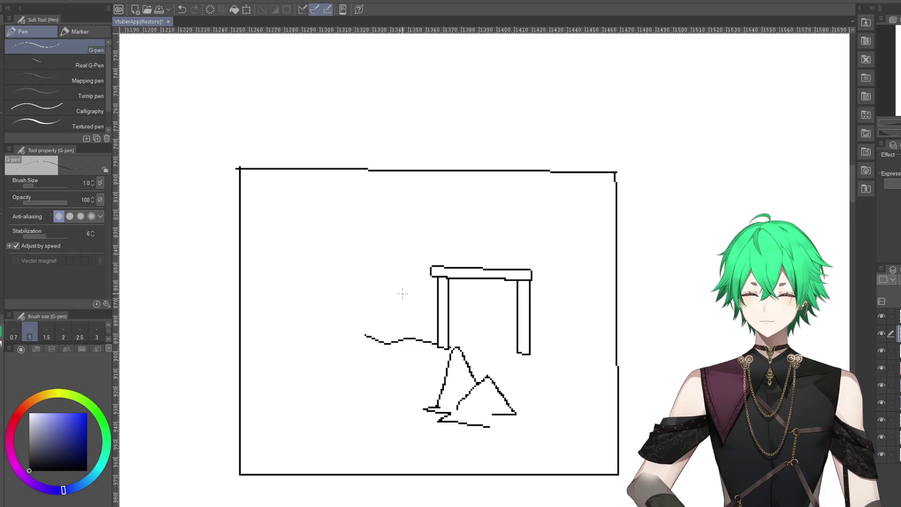
# - Replace the wavy ground line with a mound outline to the top, plus a right ground line
pyautogui.click(182, 9)
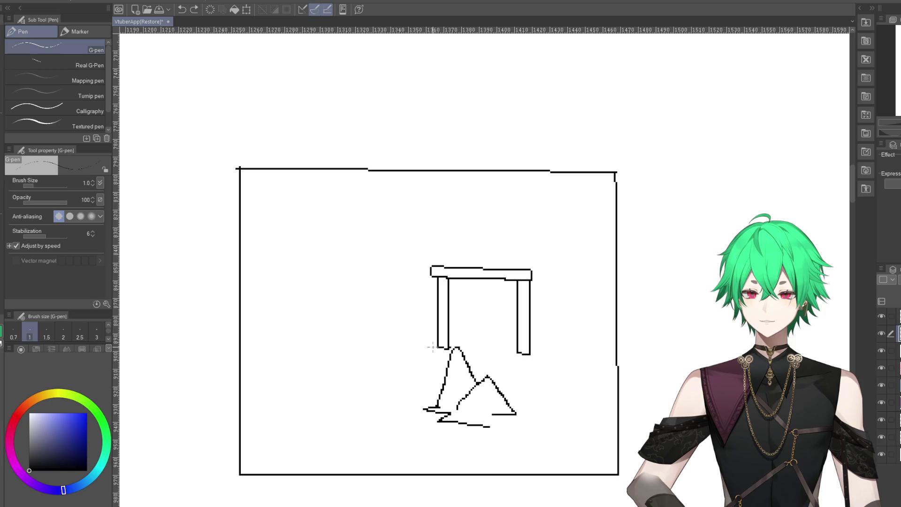
pyautogui.moveTo(437, 347)
pyautogui.mouseDown()
pyautogui.moveTo(388, 325)
pyautogui.moveTo(396, 288)
pyautogui.moveTo(488, 174)
pyautogui.mouseUp()
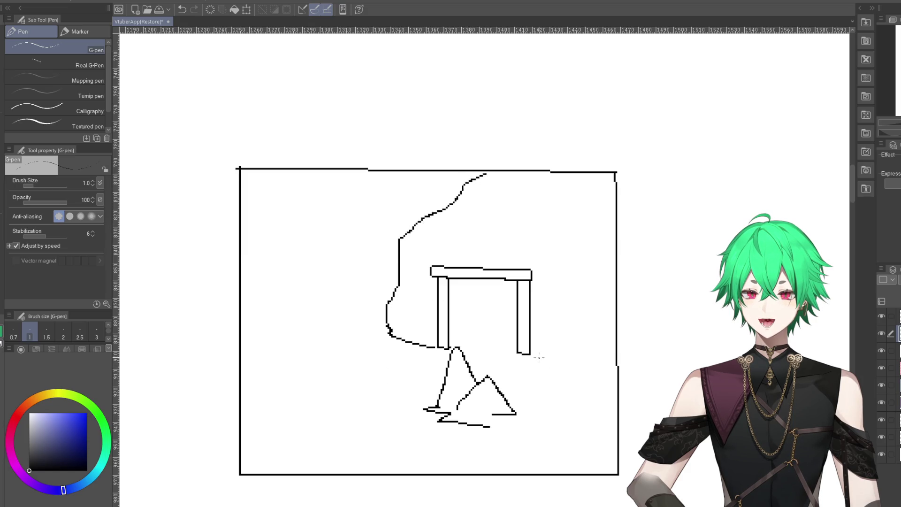
pyautogui.moveTo(518, 353)
pyautogui.mouseDown()
pyautogui.moveTo(562, 377)
pyautogui.moveTo(617, 378)
pyautogui.mouseUp()
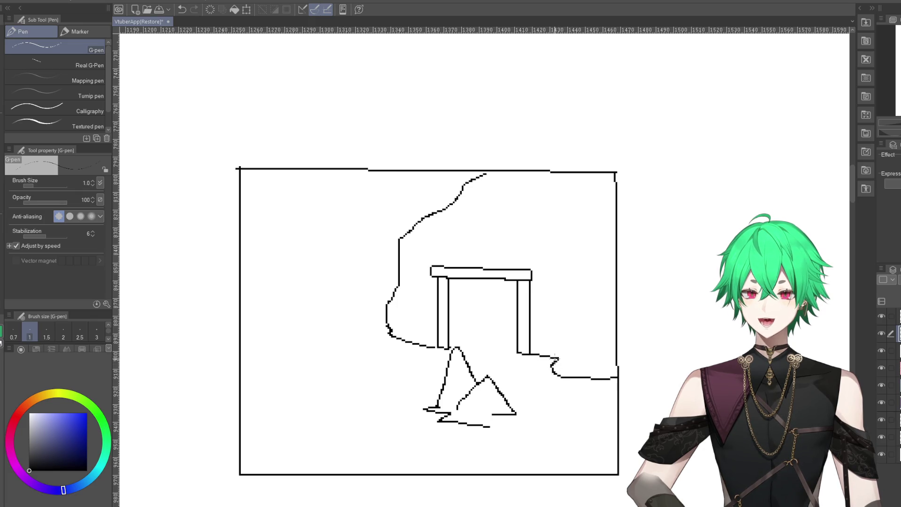
pyautogui.moveTo(554, 369); pyautogui.dragTo(595, 275)
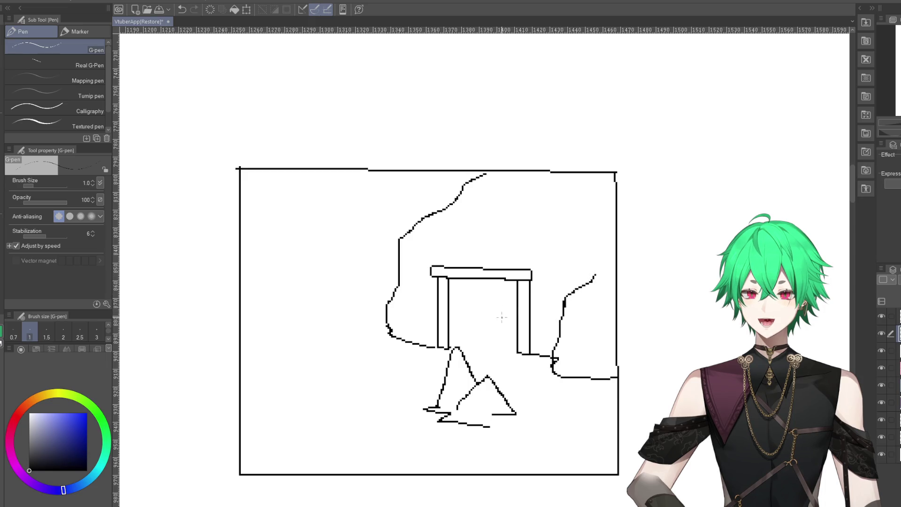
pyautogui.click(182, 10)
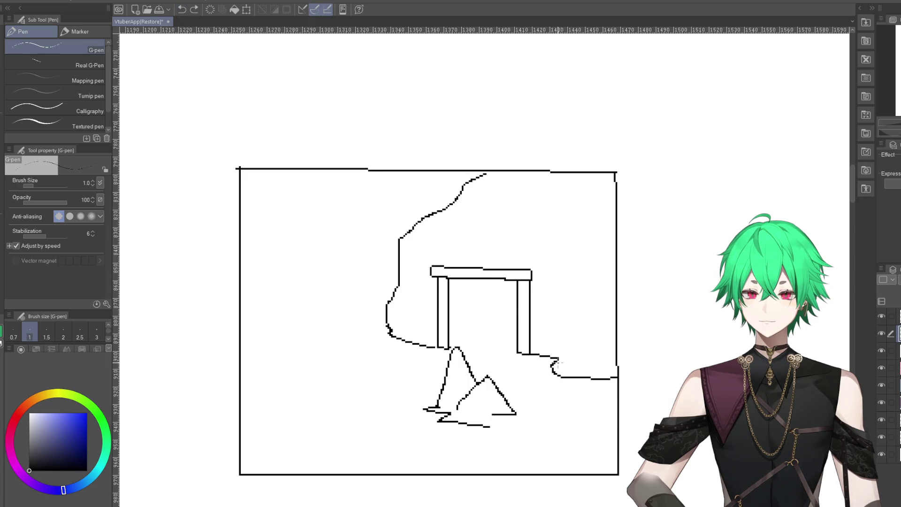
# - Redraw a shorter right slope, sketch a peaked side rock at left, and darken the cliff base
pyautogui.moveTo(558, 359); pyautogui.dragTo(593, 308)
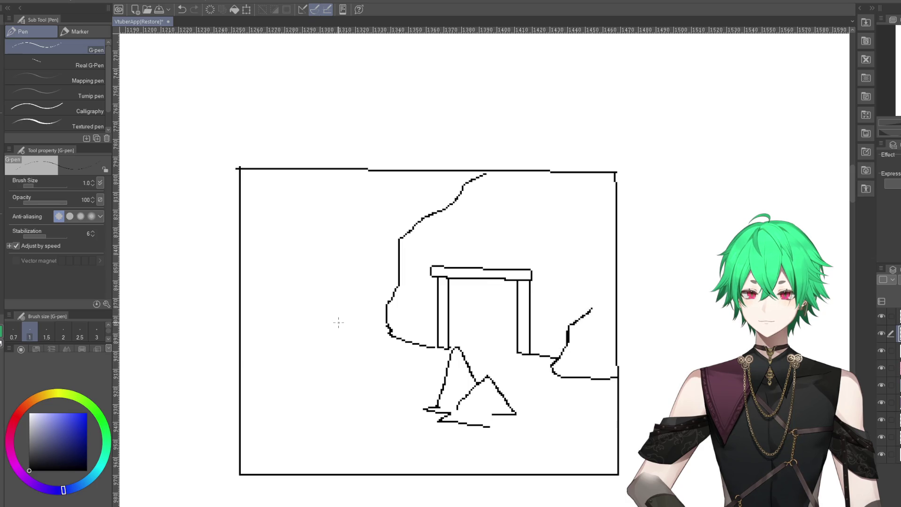
pyautogui.moveTo(385, 323); pyautogui.dragTo(412, 344)
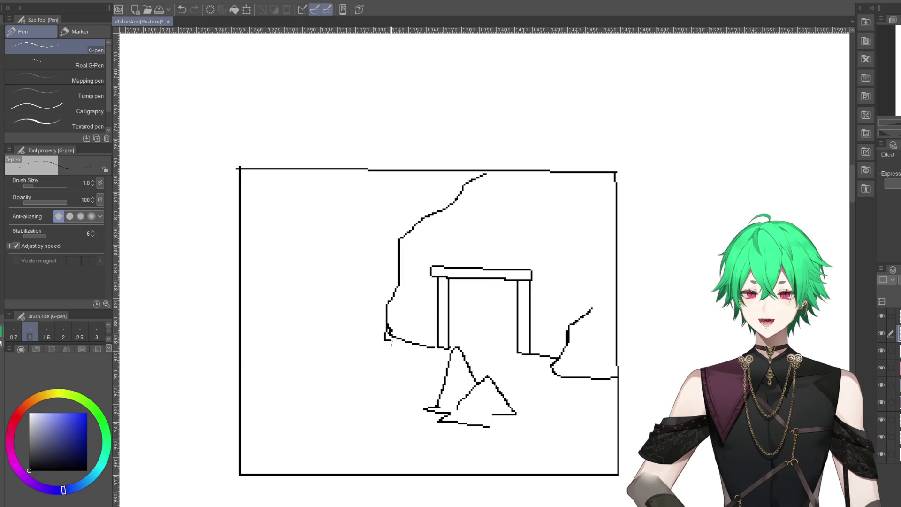
pyautogui.scroll(1, 311, 299)
pyautogui.moveTo(252, 348); pyautogui.dragTo(327, 345)
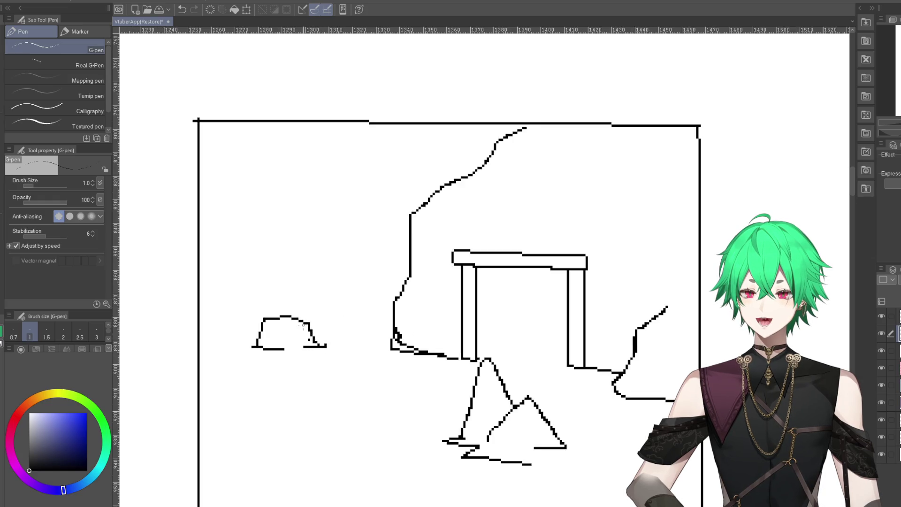
pyautogui.moveTo(294, 316)
pyautogui.mouseDown()
pyautogui.moveTo(310, 293)
pyautogui.moveTo(325, 348)
pyautogui.mouseUp()
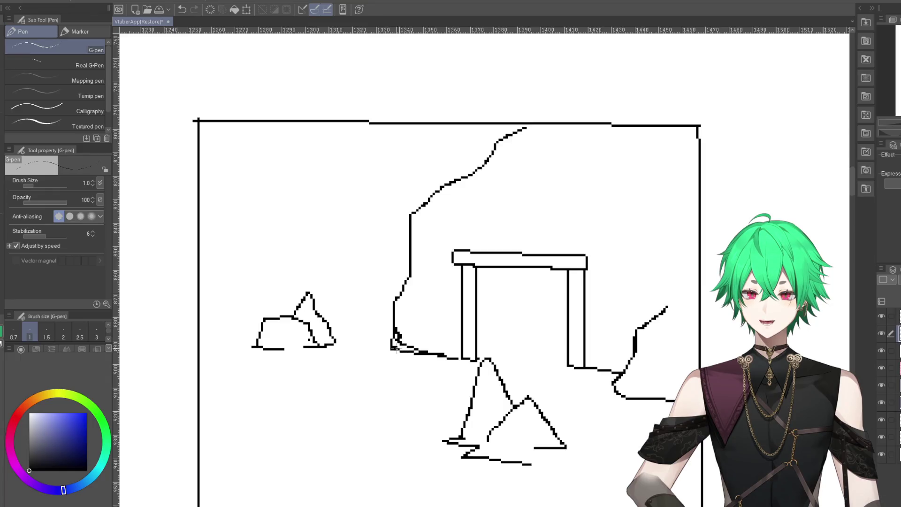
pyautogui.moveTo(393, 341); pyautogui.dragTo(422, 351)
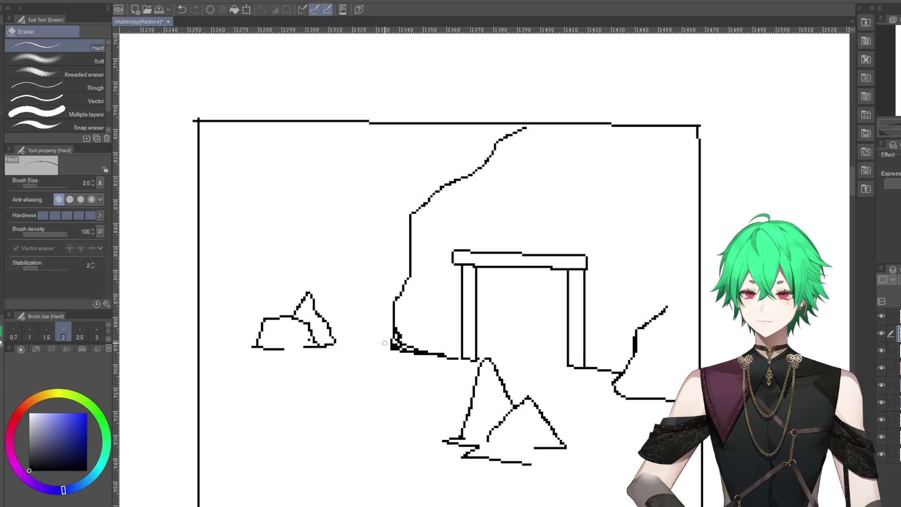
# - Clean and redraw the mound's left outline, then draw a jutting rock with an inner edge at its base
pyautogui.moveTo(385, 343)
pyautogui.mouseDown()
pyautogui.moveTo(405, 332)
pyautogui.moveTo(403, 343)
pyautogui.moveTo(427, 349)
pyautogui.mouseUp()
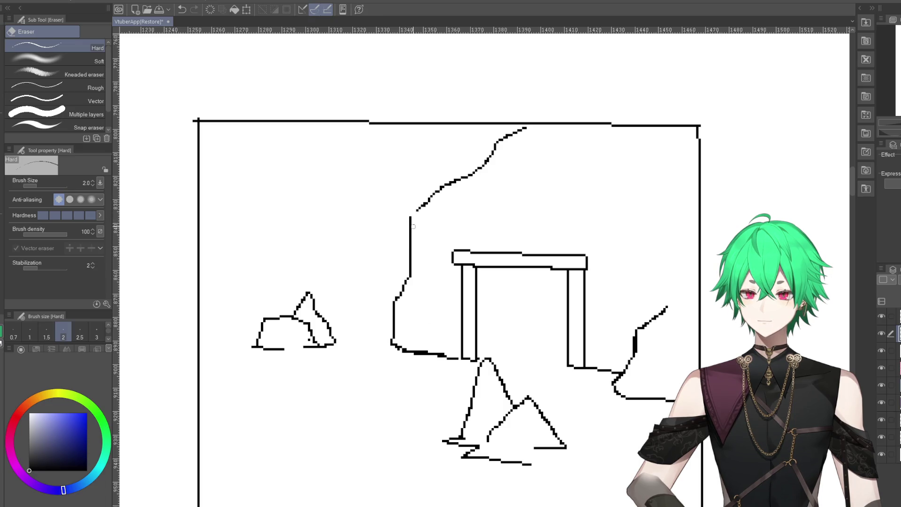
pyautogui.moveTo(409, 216); pyautogui.dragTo(409, 253)
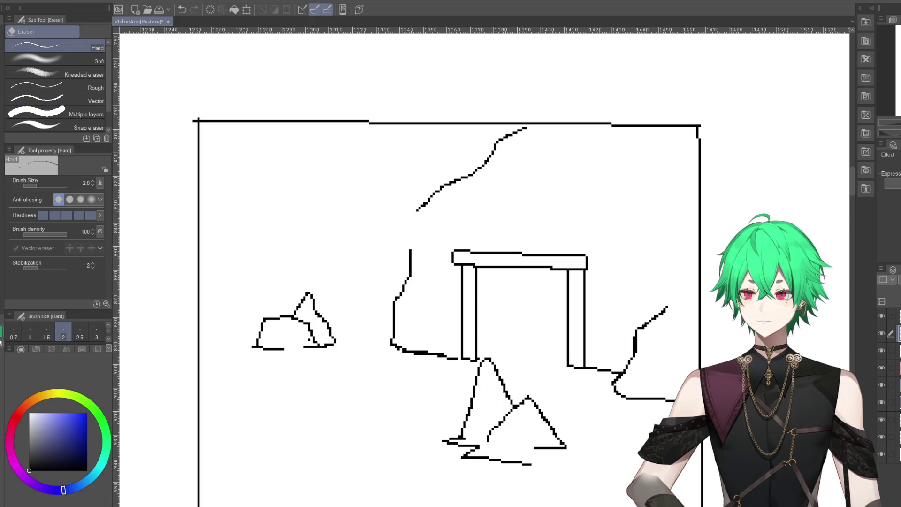
pyautogui.press('p')
pyautogui.press('p')
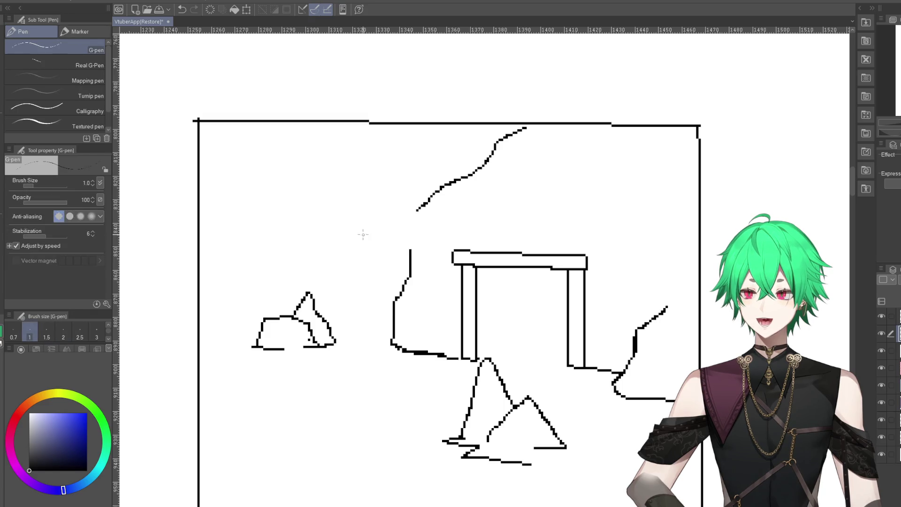
pyautogui.moveTo(410, 251); pyautogui.dragTo(424, 205)
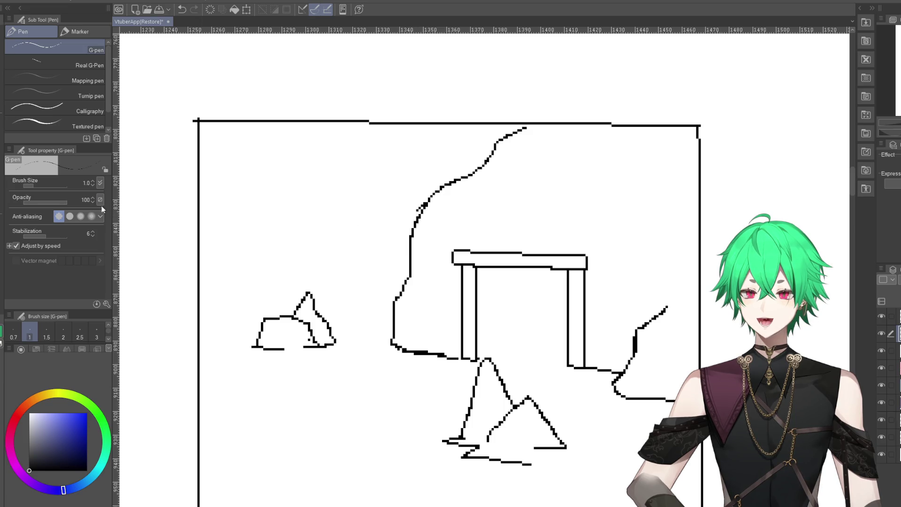
pyautogui.press('e')
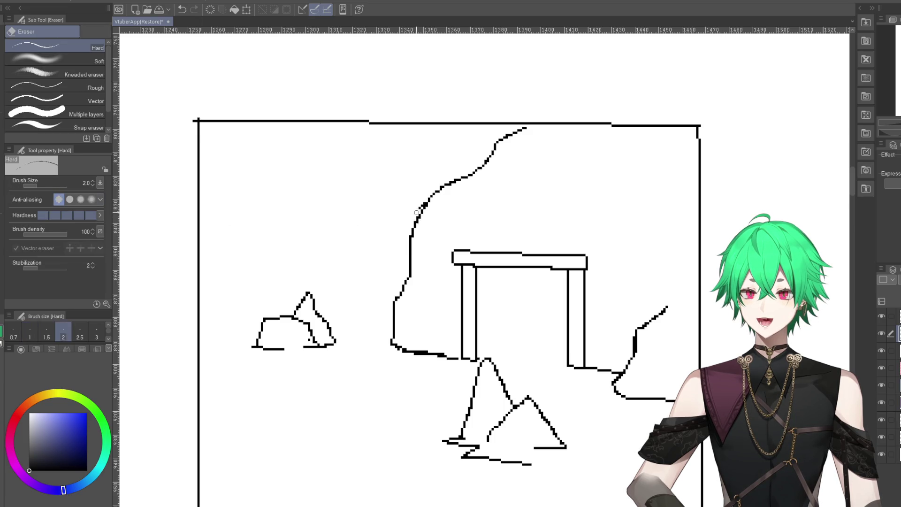
pyautogui.moveTo(417, 212); pyautogui.dragTo(424, 204)
pyautogui.press('p')
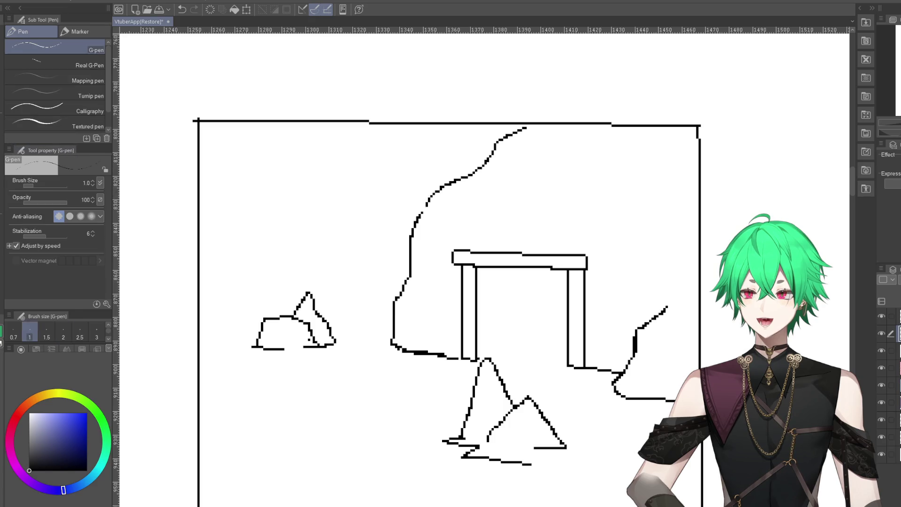
pyautogui.moveTo(421, 213); pyautogui.dragTo(427, 204)
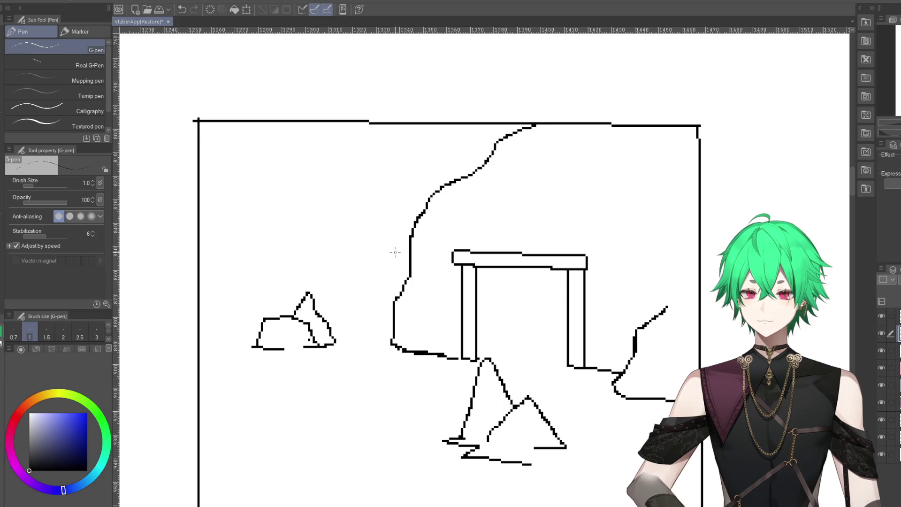
pyautogui.moveTo(408, 269)
pyautogui.mouseDown()
pyautogui.moveTo(369, 318)
pyautogui.moveTo(368, 337)
pyautogui.moveTo(393, 337)
pyautogui.mouseUp()
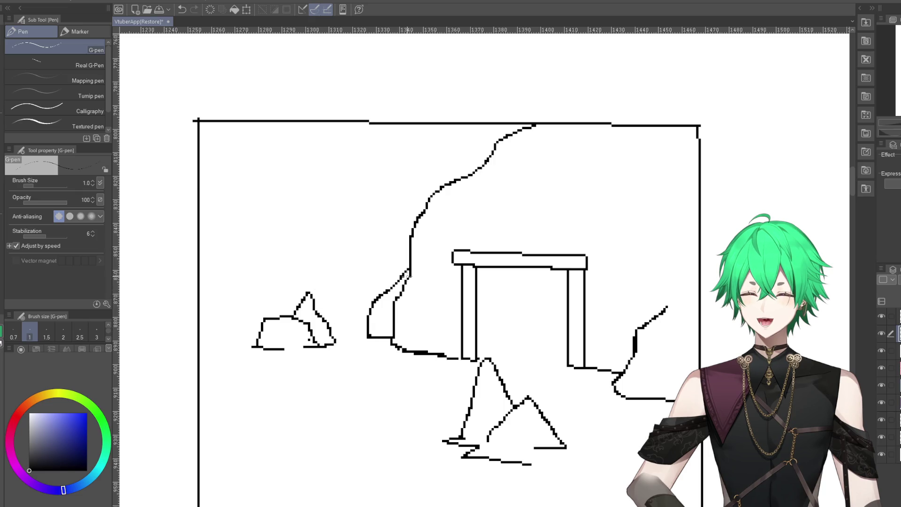
pyautogui.moveTo(390, 287); pyautogui.dragTo(410, 247)
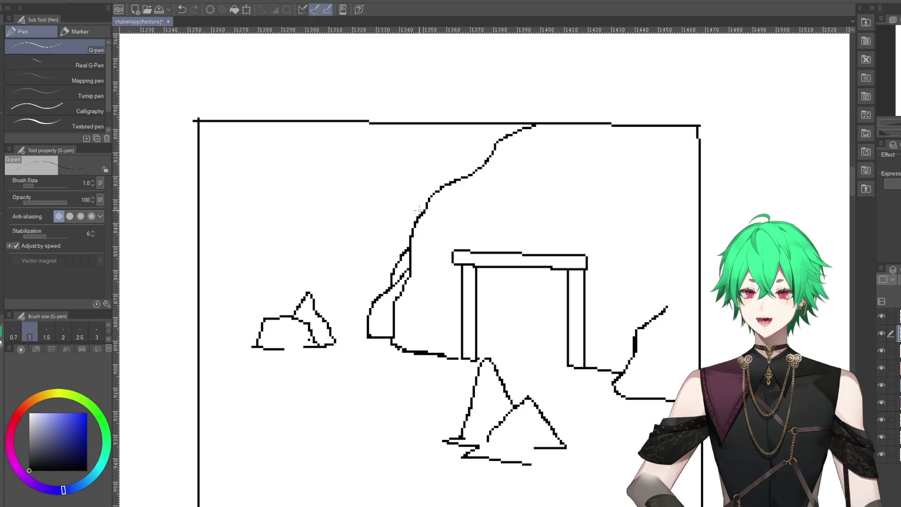
# - Draw the outer border line along the frame's top edge
pyautogui.scroll(-1, 477, 261)
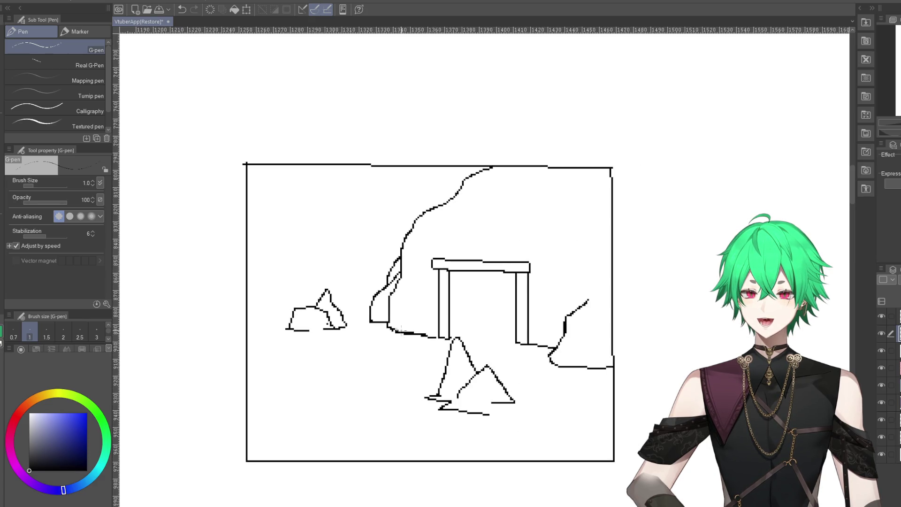
pyautogui.scroll(1, 451, 281)
pyautogui.scroll(1, 440, 297)
pyautogui.scroll(-2, 440, 298)
pyautogui.scroll(1, 450, 342)
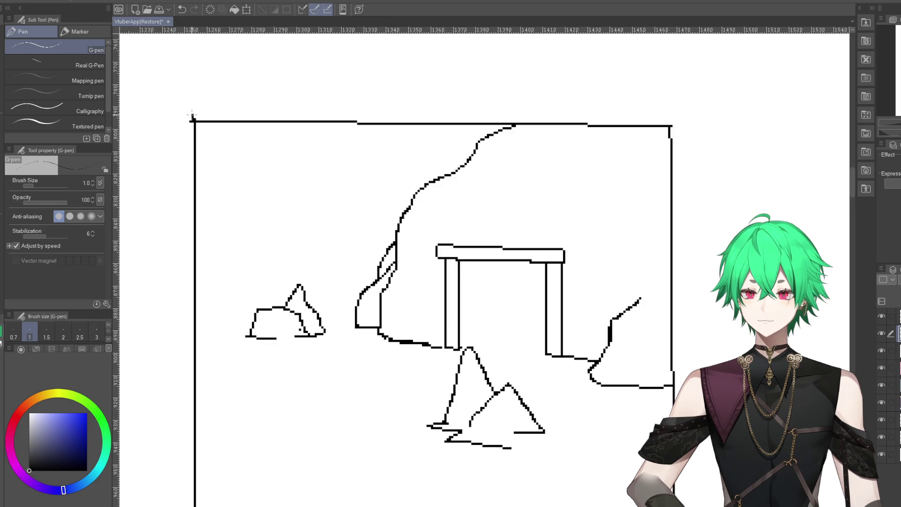
pyautogui.moveTo(192, 121)
pyautogui.mouseDown()
pyautogui.moveTo(208, 112)
pyautogui.moveTo(350, 112)
pyautogui.mouseUp()
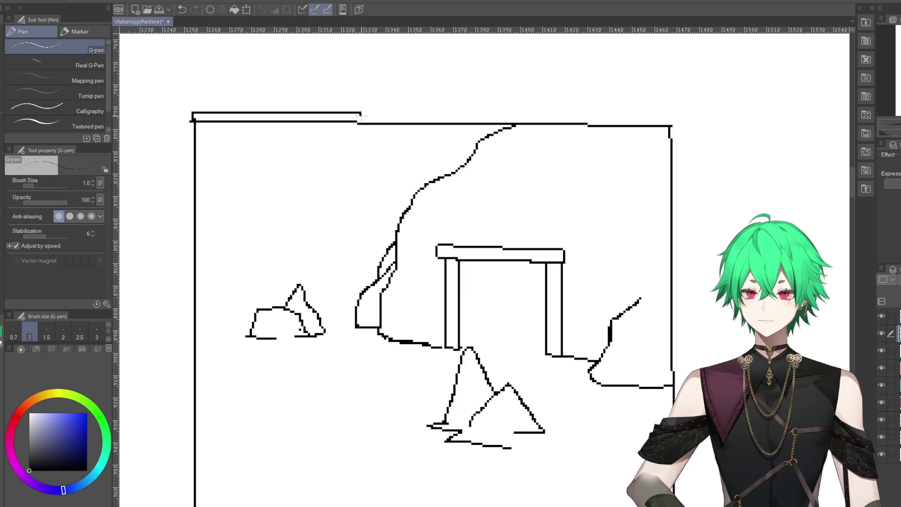
pyautogui.moveTo(361, 114); pyautogui.dragTo(676, 116)
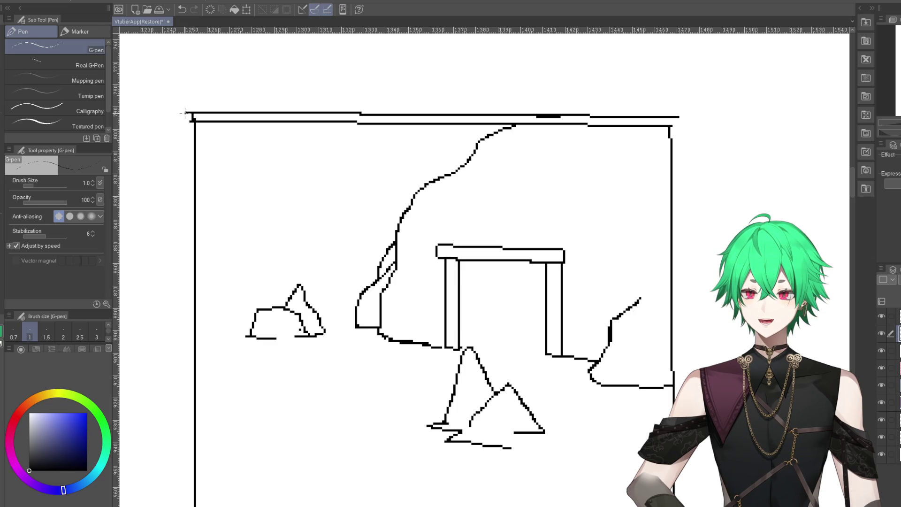
# - Continue the outer border down the left side and along the bottom edge
pyautogui.moveTo(187, 113); pyautogui.dragTo(183, 258)
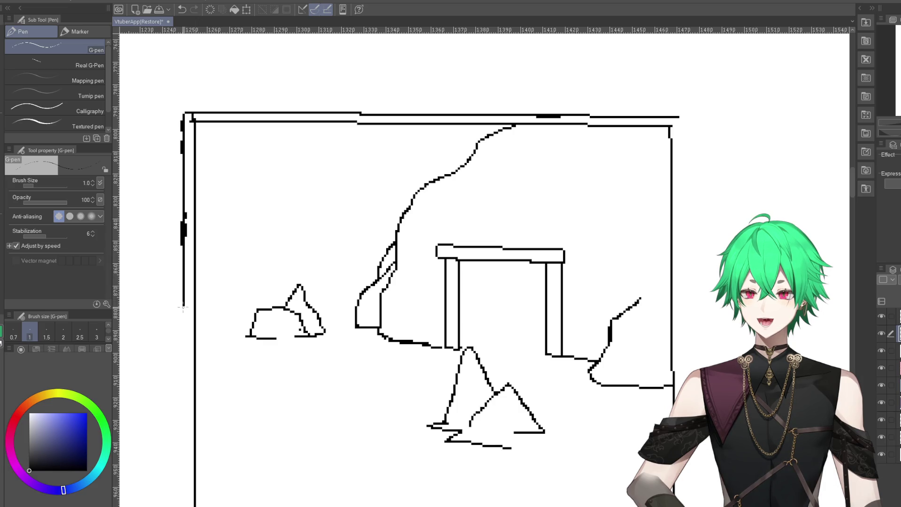
pyautogui.moveTo(183, 307); pyautogui.dragTo(184, 325)
pyautogui.scroll(-1, 183, 333)
pyautogui.scroll(-2, 183, 333)
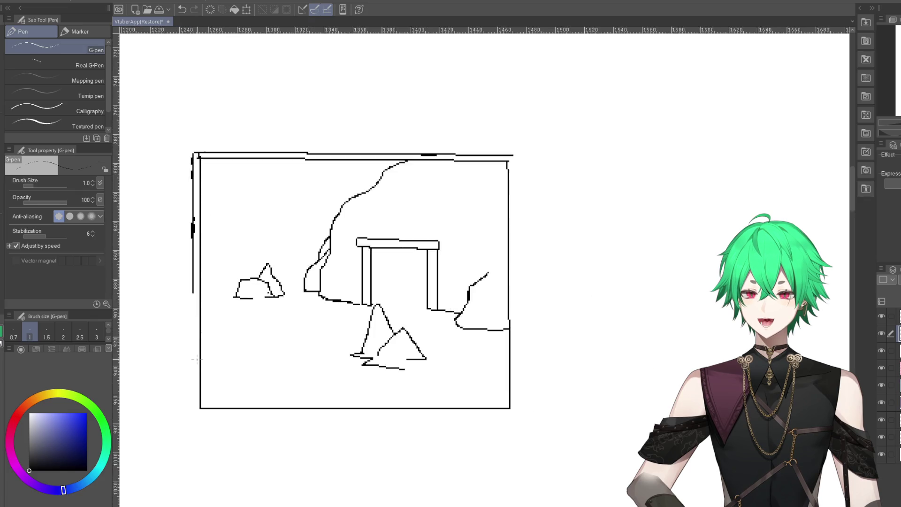
pyautogui.scroll(2, 202, 429)
pyautogui.scroll(1, 180, 267)
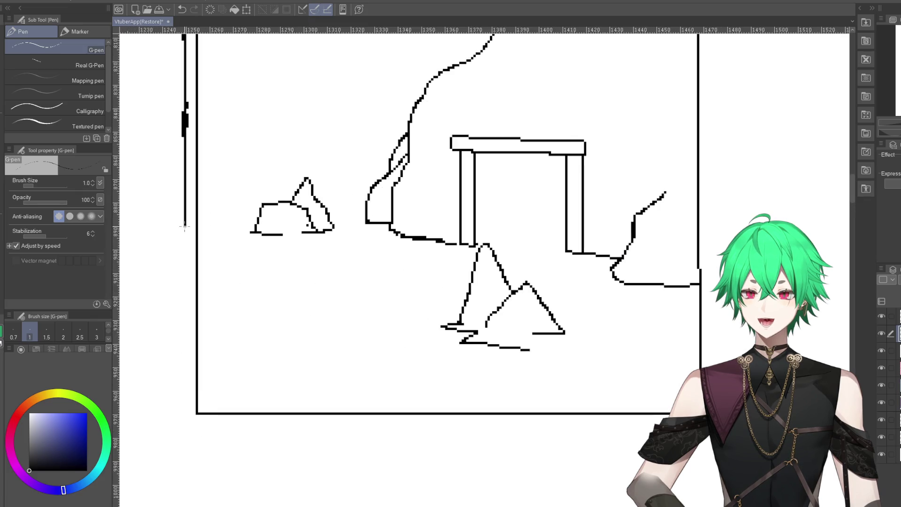
pyautogui.moveTo(186, 229)
pyautogui.mouseDown()
pyautogui.moveTo(184, 403)
pyautogui.moveTo(195, 414)
pyautogui.mouseUp()
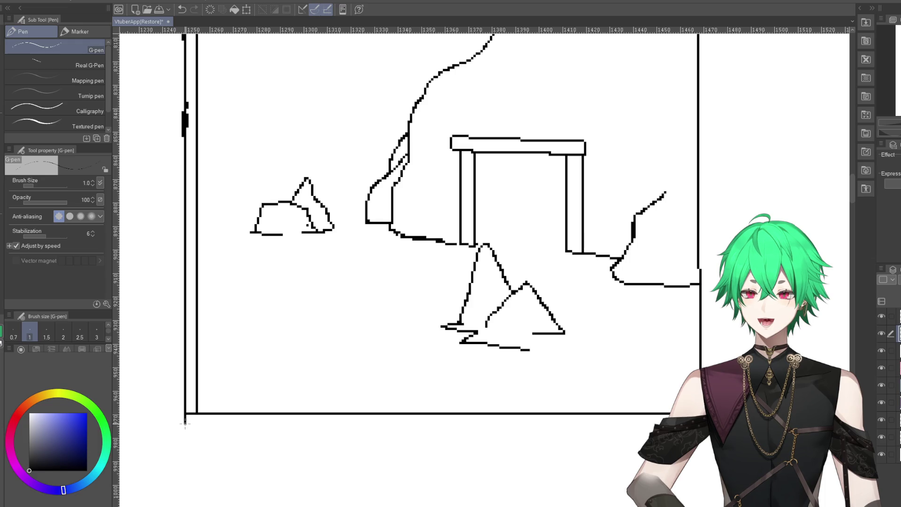
pyautogui.moveTo(186, 425); pyautogui.dragTo(666, 425)
# - Draw the outer border line up the frame's right edge from bottom to top
pyautogui.scroll(-5, 622, 304)
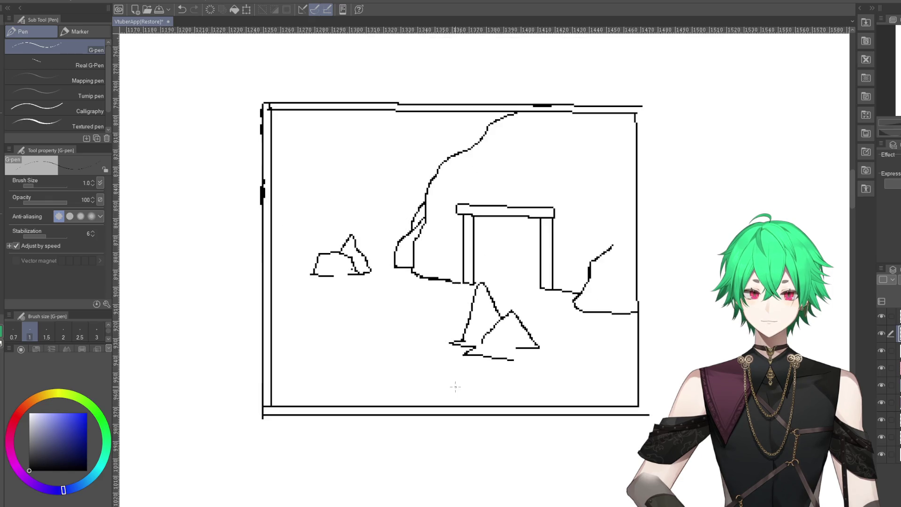
pyautogui.scroll(6, 622, 304)
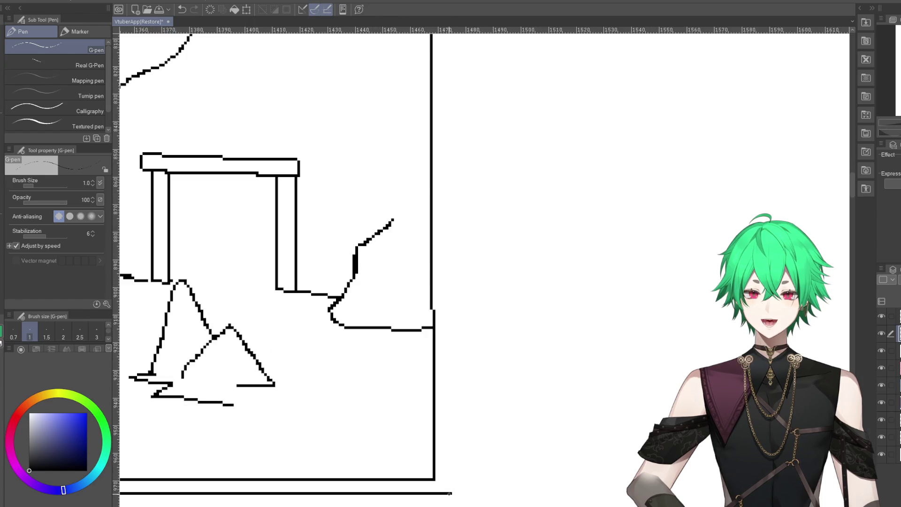
pyautogui.moveTo(449, 493); pyautogui.dragTo(453, 430)
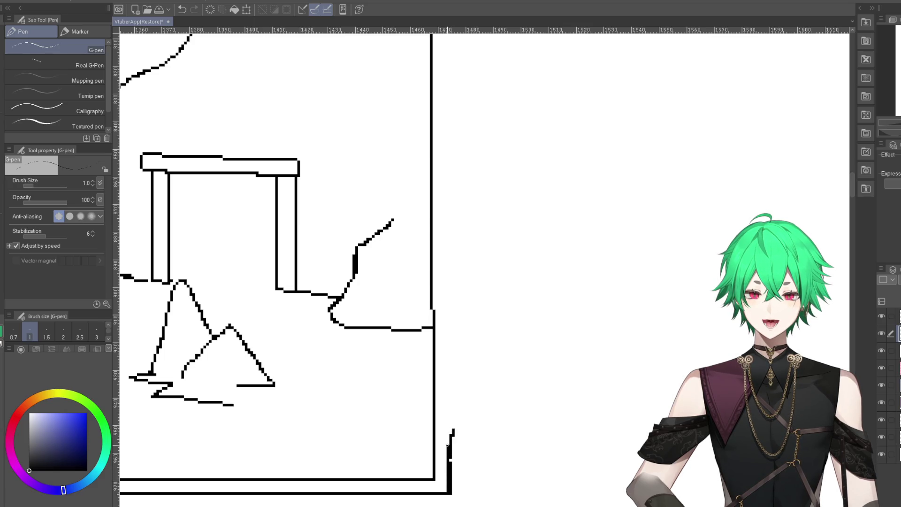
pyautogui.moveTo(449, 443); pyautogui.dragTo(447, 255)
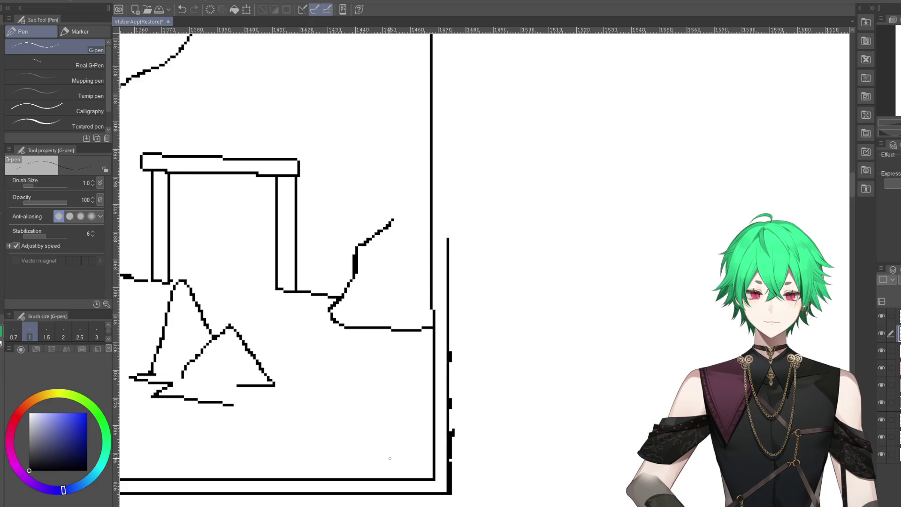
pyautogui.scroll(-5, 390, 458)
pyautogui.scroll(1, 362, 324)
pyautogui.scroll(2, 423, 319)
pyautogui.scroll(2, 423, 373)
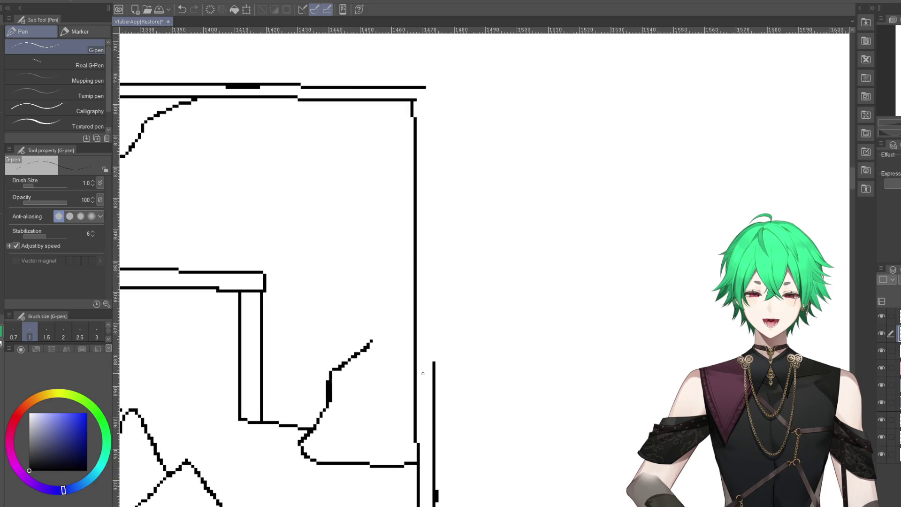
pyautogui.moveTo(435, 361); pyautogui.dragTo(437, 258)
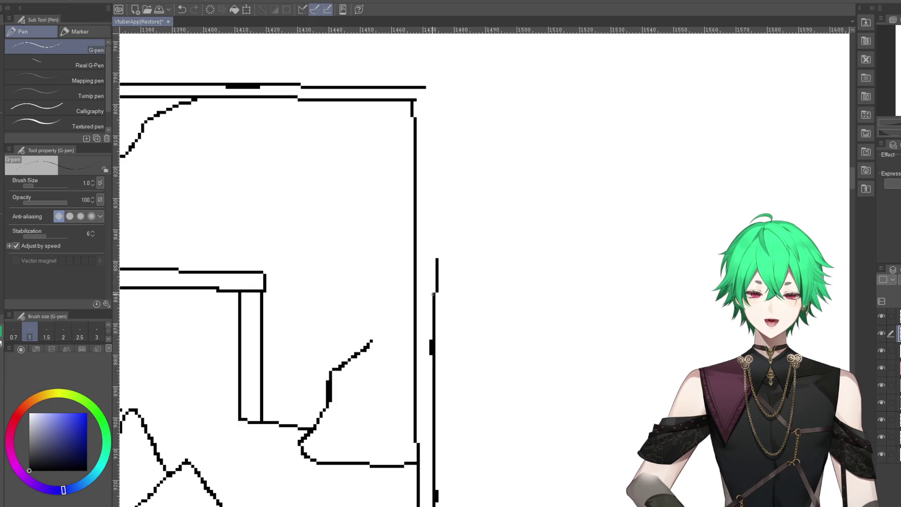
pyautogui.moveTo(430, 295); pyautogui.dragTo(433, 88)
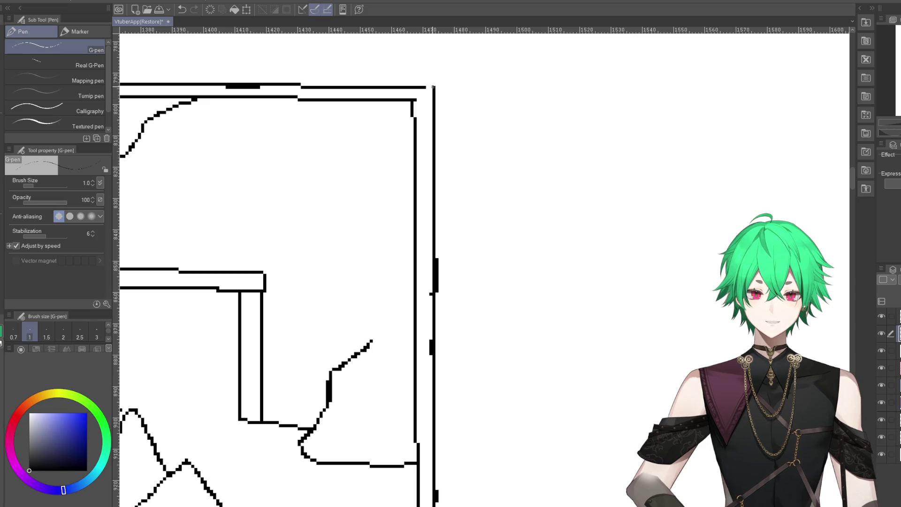
# - Erase the thick blotches and marks beside the outer right border
pyautogui.press('e')
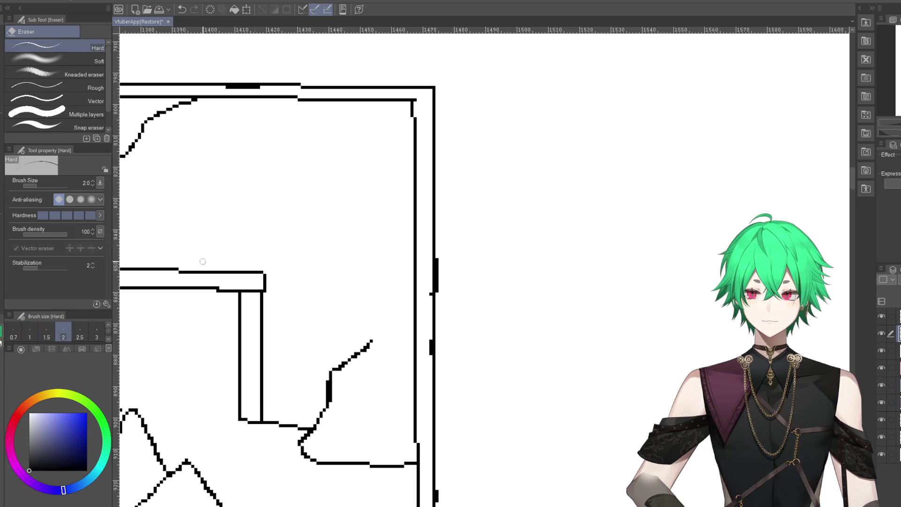
pyautogui.moveTo(440, 257); pyautogui.dragTo(431, 352)
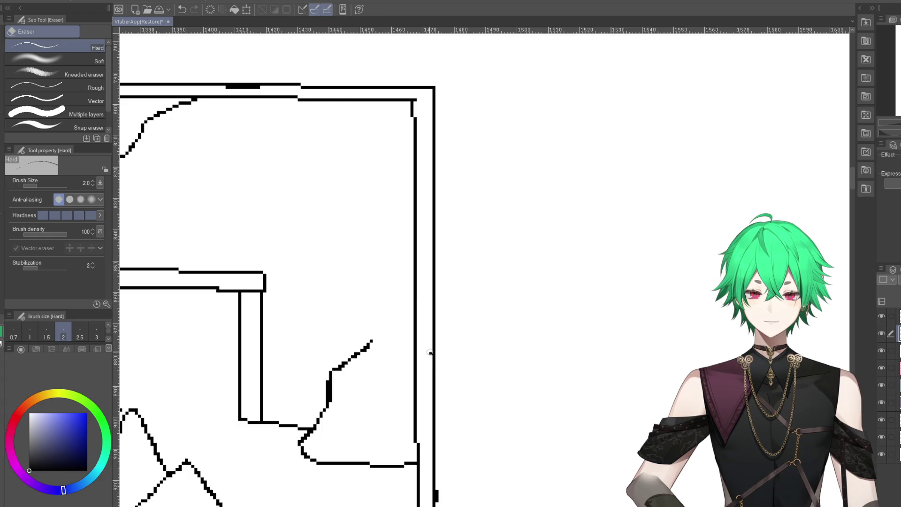
pyautogui.scroll(-5, 418, 324)
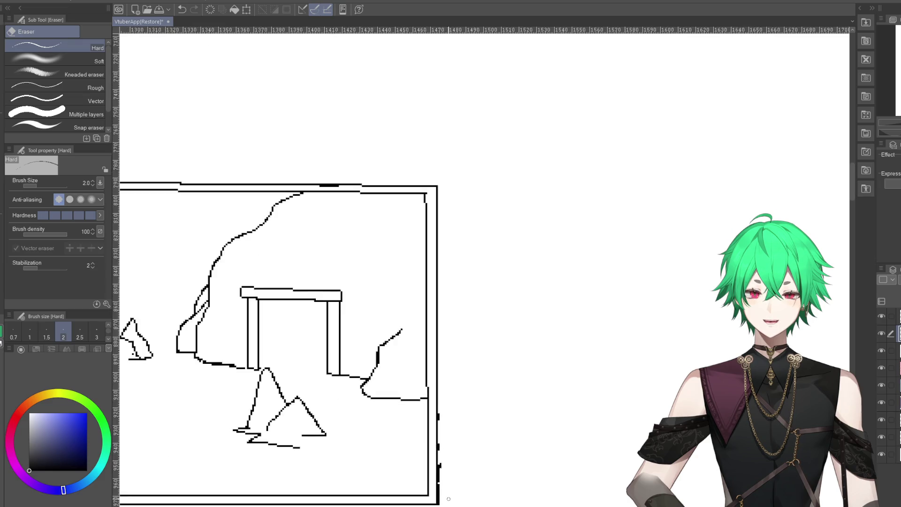
pyautogui.scroll(2, 449, 502)
pyautogui.moveTo(428, 505); pyautogui.dragTo(431, 389)
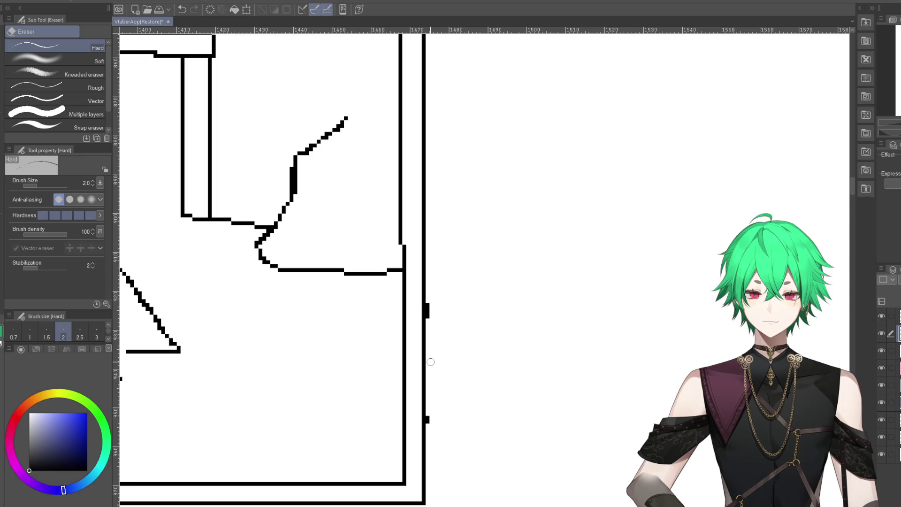
pyautogui.moveTo(431, 388); pyautogui.dragTo(431, 305)
pyautogui.scroll(-1, 428, 421)
pyautogui.scroll(-1, 428, 416)
pyautogui.scroll(-2, 463, 413)
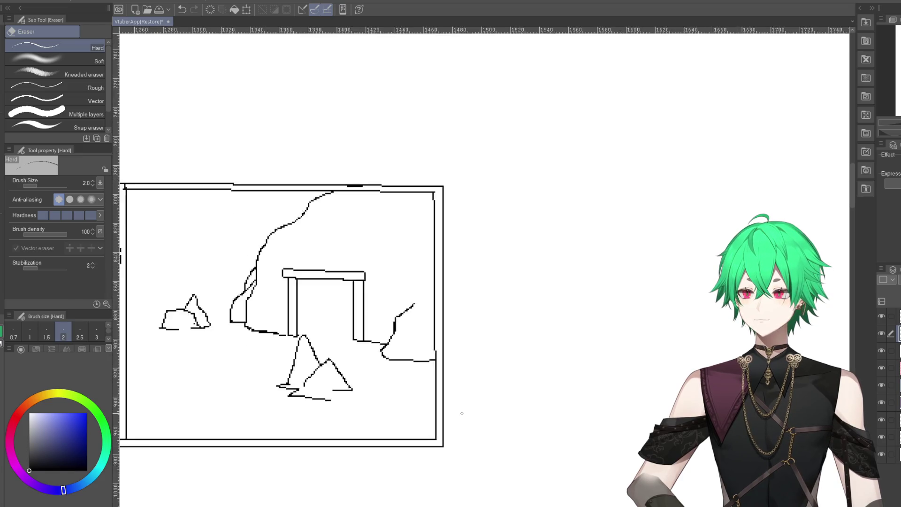
pyautogui.scroll(-1, 475, 416)
pyautogui.scroll(-1, 422, 419)
pyautogui.scroll(1, 294, 376)
pyautogui.scroll(1, 294, 377)
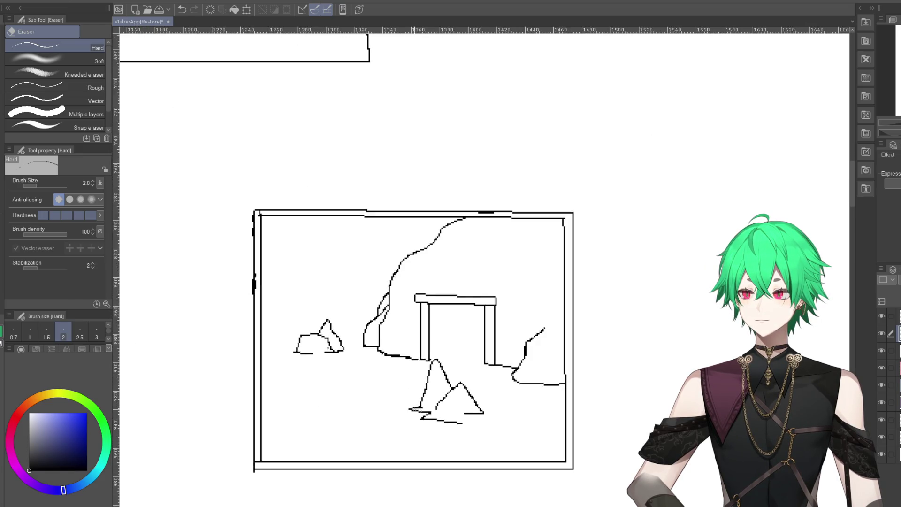
pyautogui.scroll(1, 310, 367)
pyautogui.scroll(1, 343, 344)
pyautogui.scroll(-1, 344, 343)
pyautogui.scroll(-1, 356, 347)
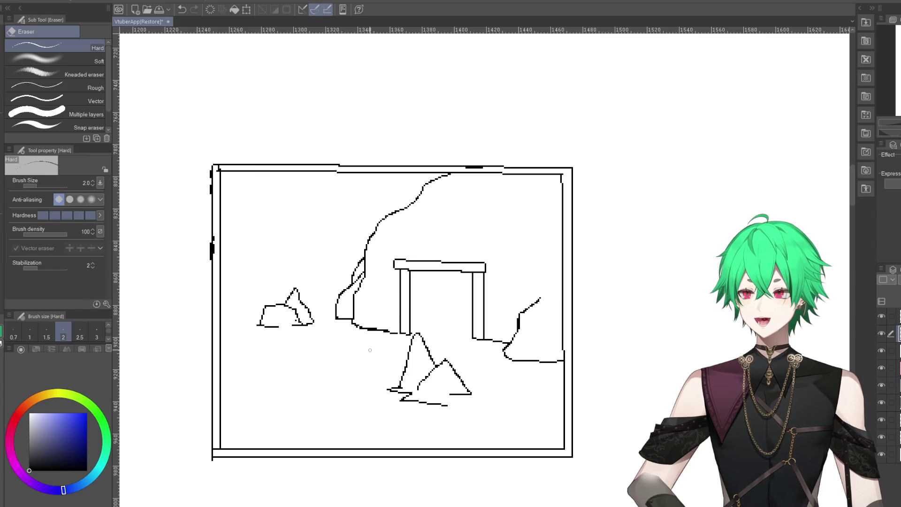
pyautogui.scroll(1, 336, 293)
pyautogui.scroll(1, 335, 293)
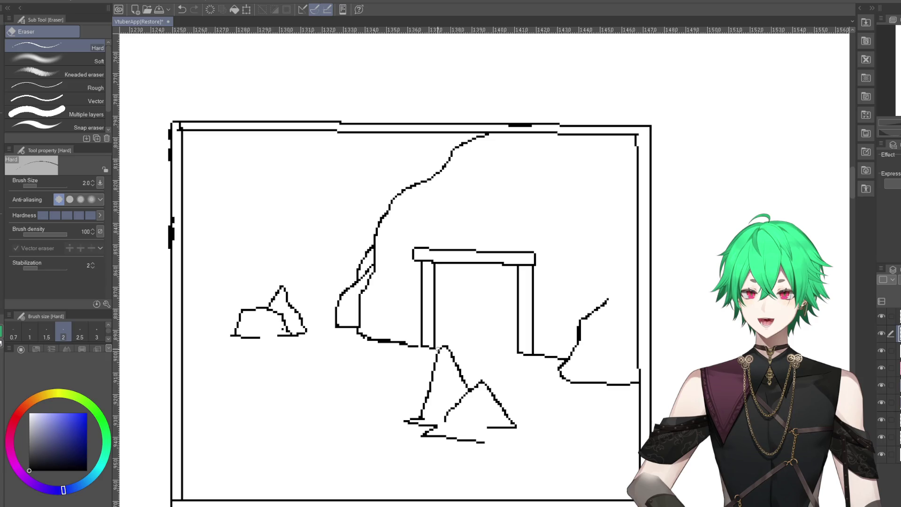
# - Erase short gaps into the ground line beneath the mound, left of the gateway
pyautogui.moveTo(406, 342); pyautogui.dragTo(373, 334)
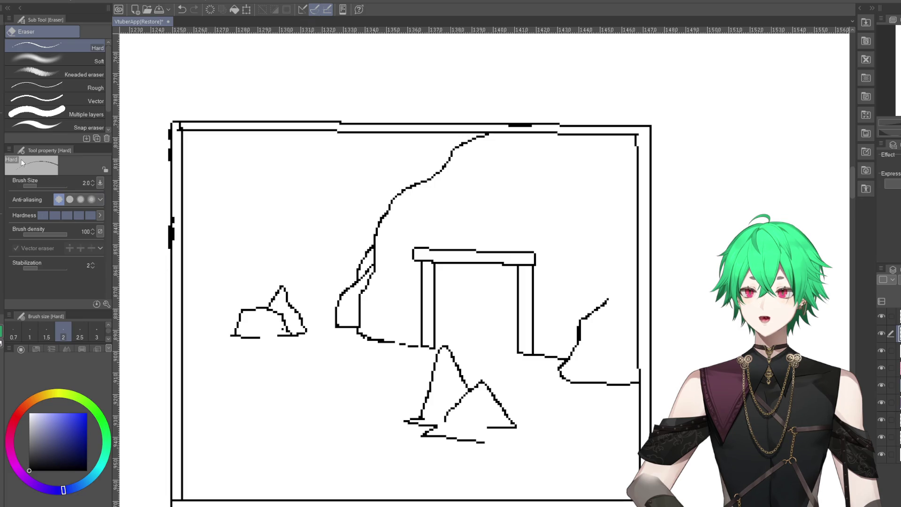
# - Draw a new left rock's top edge and bottom line, adding a jagged side and darker ground line
pyautogui.press('p')
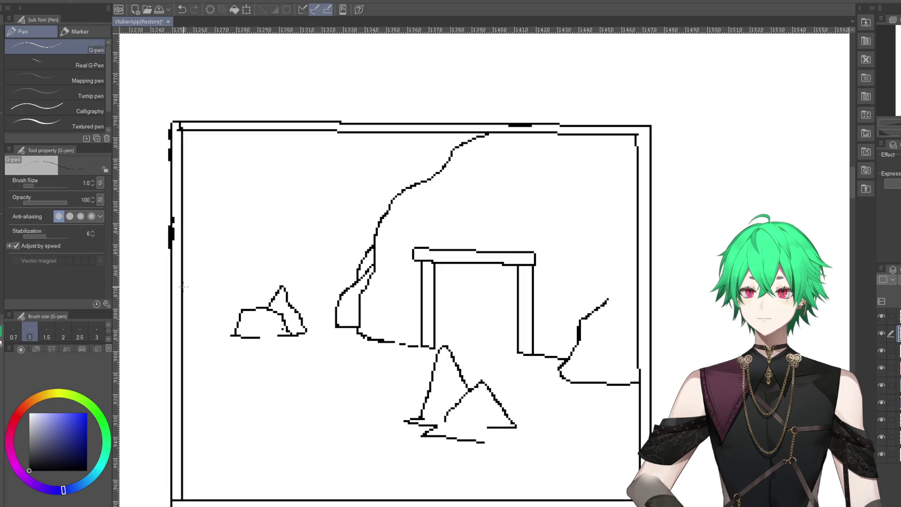
pyautogui.moveTo(183, 286)
pyautogui.mouseDown()
pyautogui.moveTo(242, 292)
pyautogui.moveTo(228, 328)
pyautogui.mouseUp()
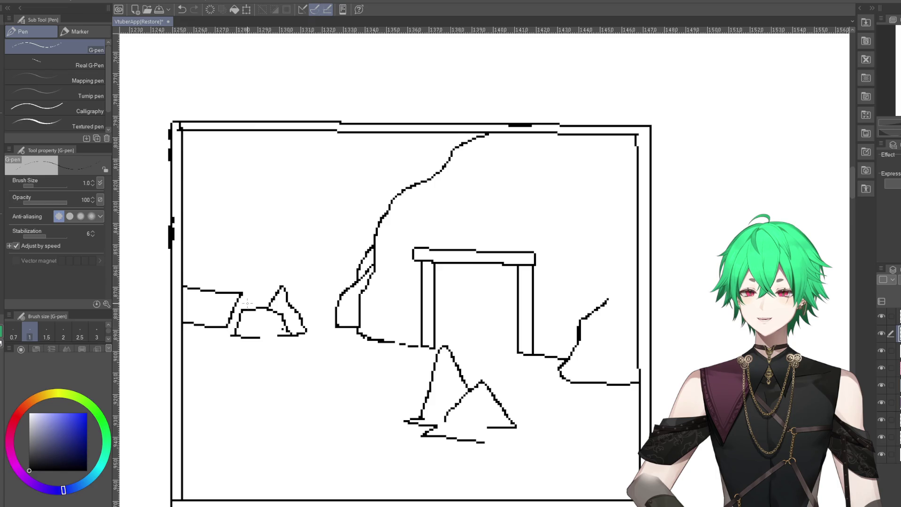
pyautogui.click(181, 10)
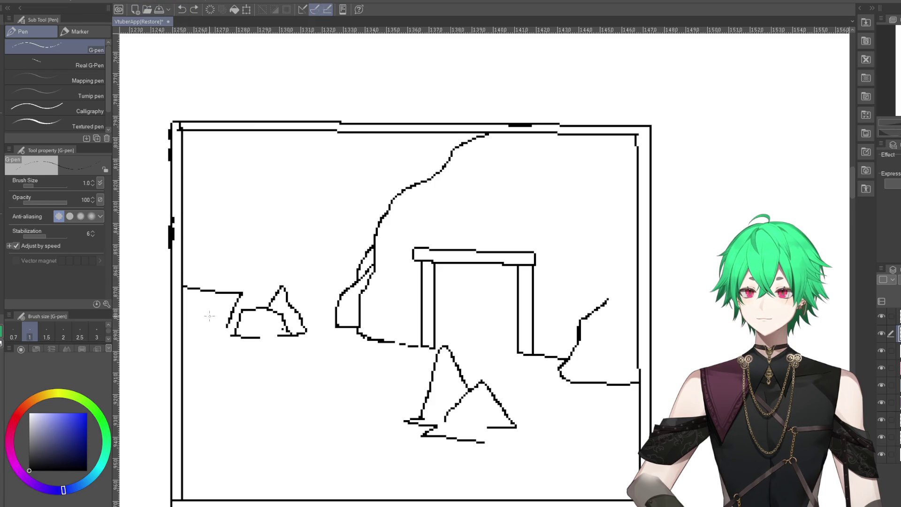
pyautogui.moveTo(186, 322); pyautogui.dragTo(229, 326)
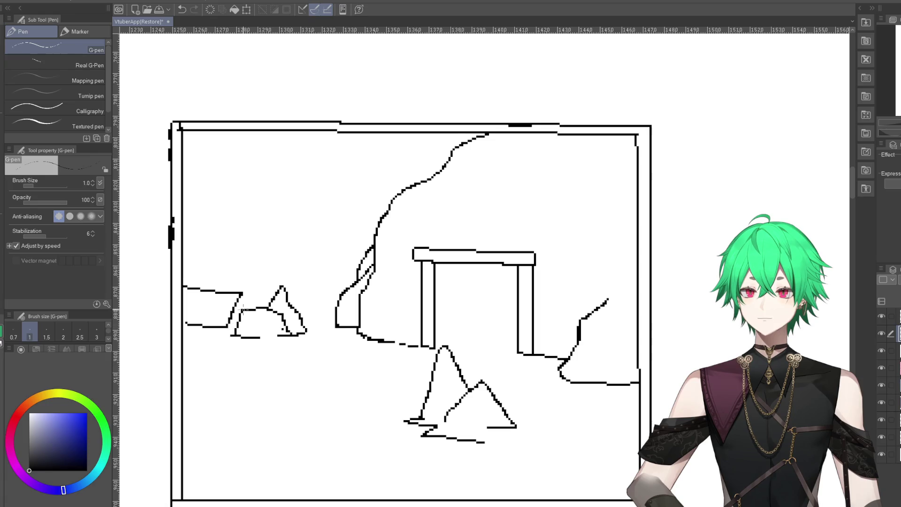
pyautogui.moveTo(244, 293); pyautogui.dragTo(254, 308)
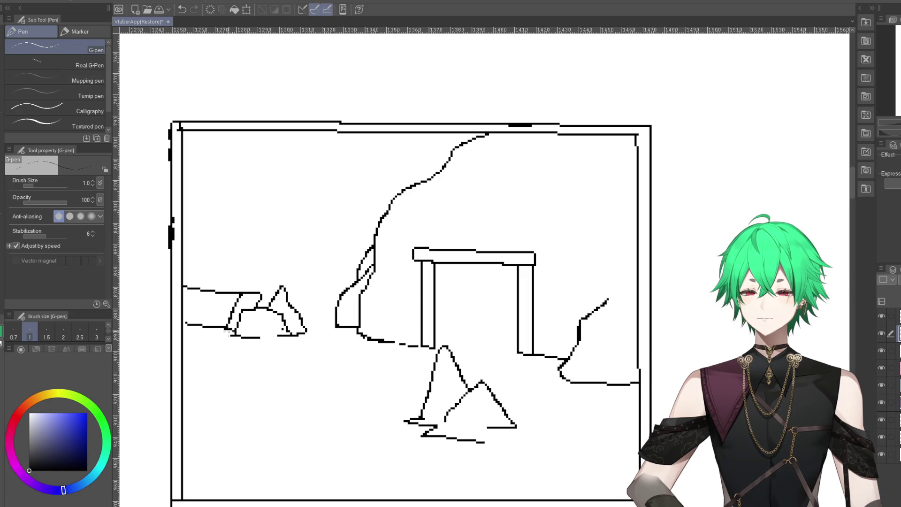
pyautogui.moveTo(232, 328); pyautogui.dragTo(186, 325)
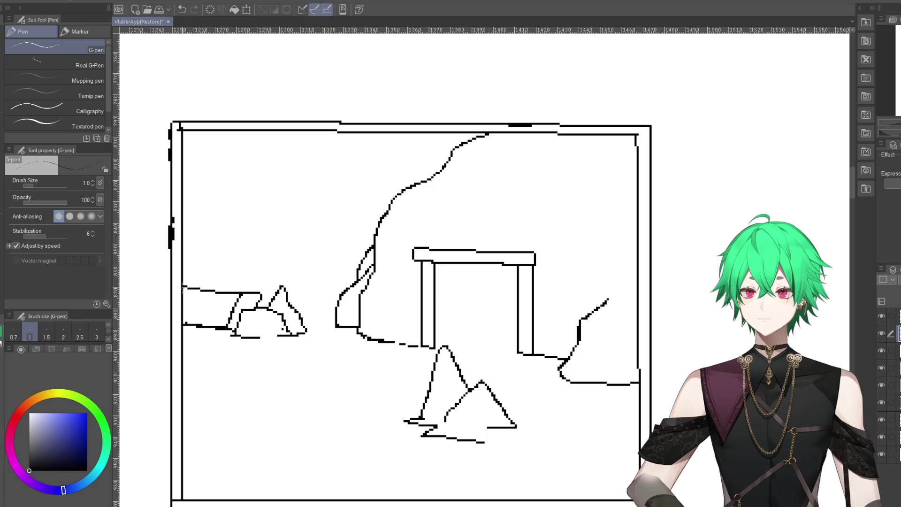
pyautogui.moveTo(184, 288); pyautogui.dragTo(254, 291)
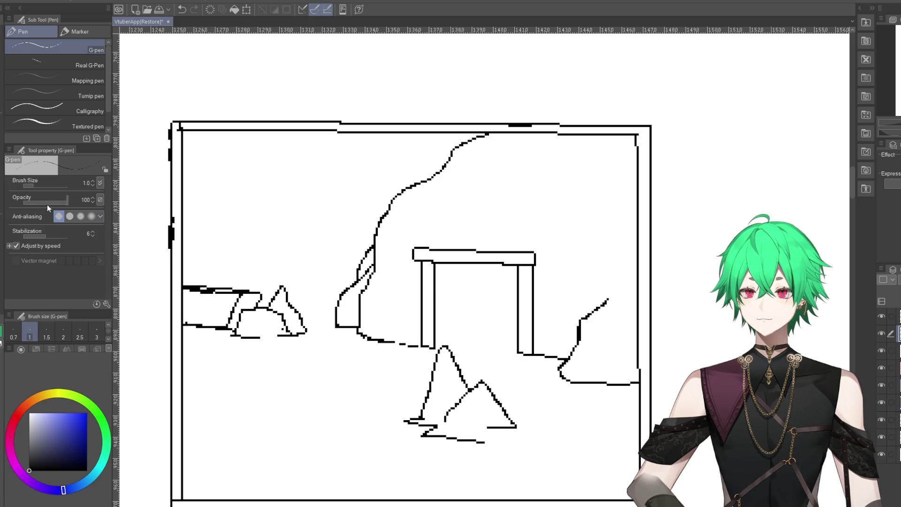
# - Thin and redraw the left rock's top edge, then erase the long slab line
pyautogui.press('e')
pyautogui.moveTo(196, 294); pyautogui.dragTo(234, 293)
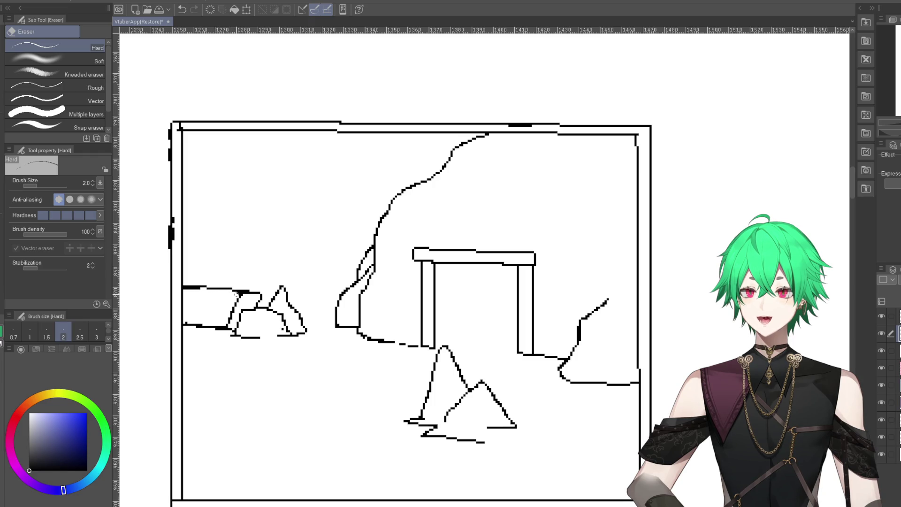
pyautogui.press('p')
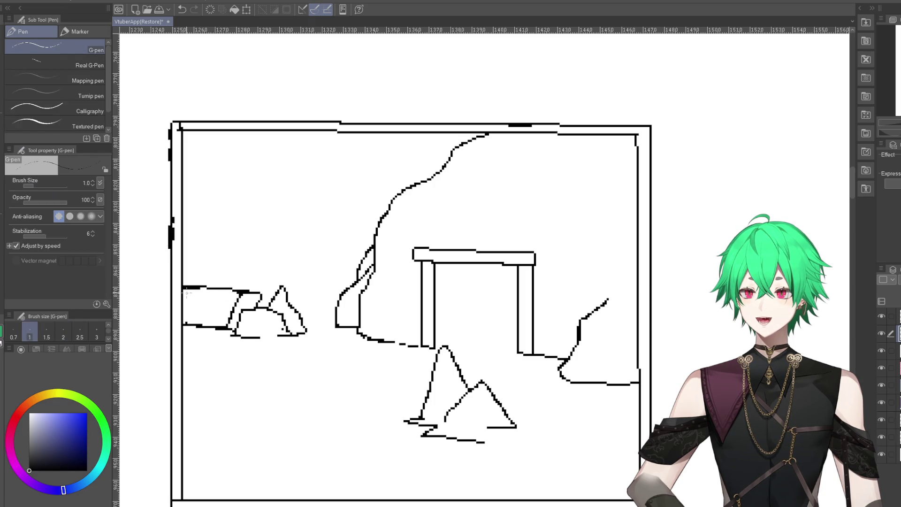
pyautogui.moveTo(187, 293); pyautogui.dragTo(239, 295)
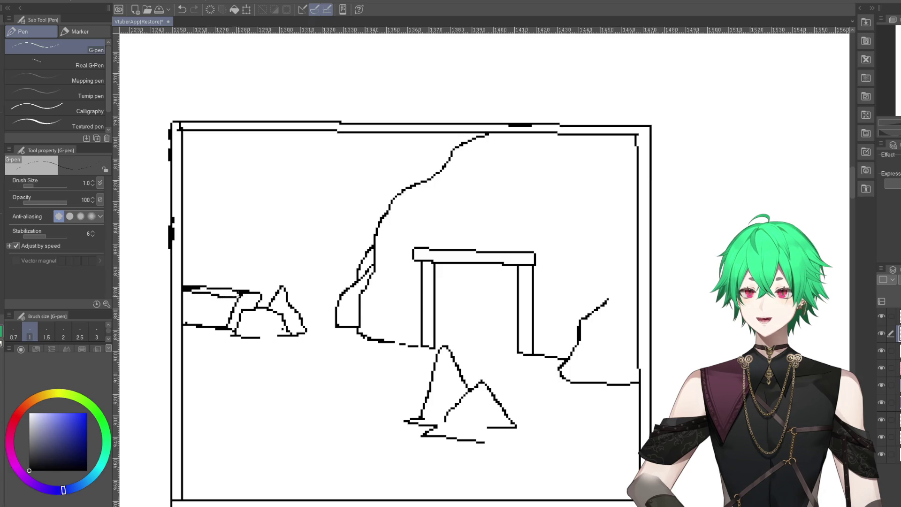
pyautogui.moveTo(240, 294); pyautogui.dragTo(183, 289)
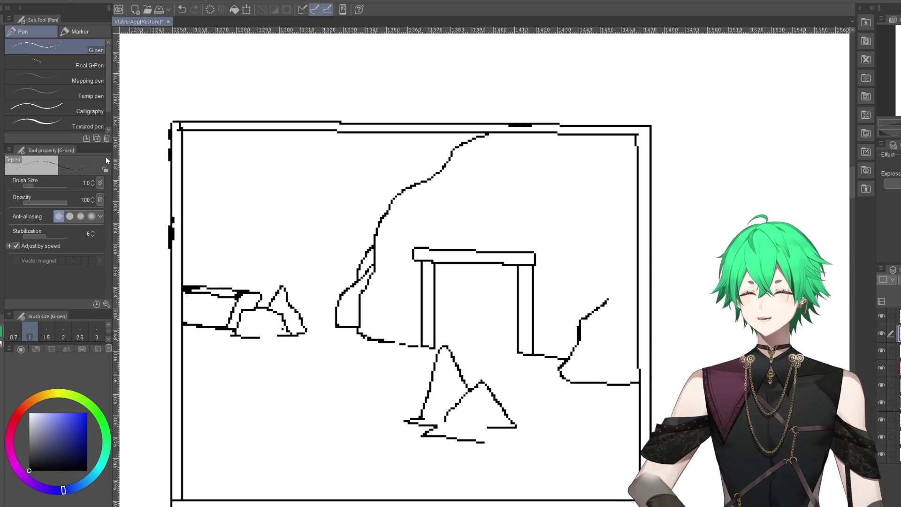
pyautogui.press('e')
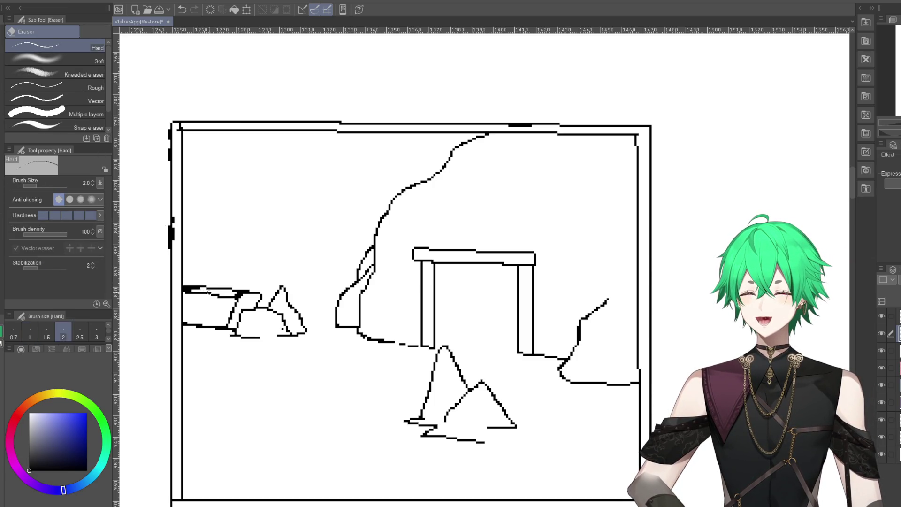
pyautogui.moveTo(263, 293)
pyautogui.mouseDown()
pyautogui.moveTo(187, 287)
pyautogui.moveTo(235, 294)
pyautogui.moveTo(217, 327)
pyautogui.moveTo(186, 323)
pyautogui.moveTo(194, 328)
pyautogui.mouseUp()
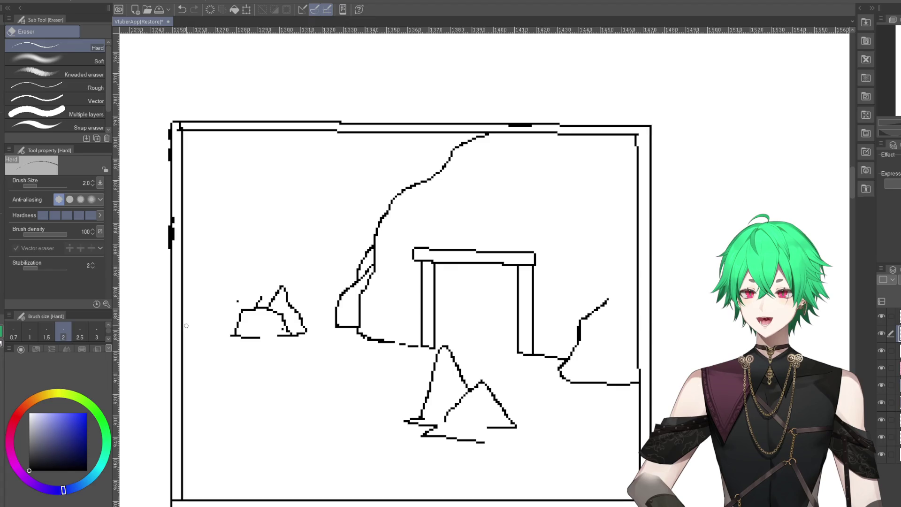
# - Erase the stray tick above the left rock, then sketch a slab outline and undo it
pyautogui.moveTo(262, 299); pyautogui.dragTo(256, 304)
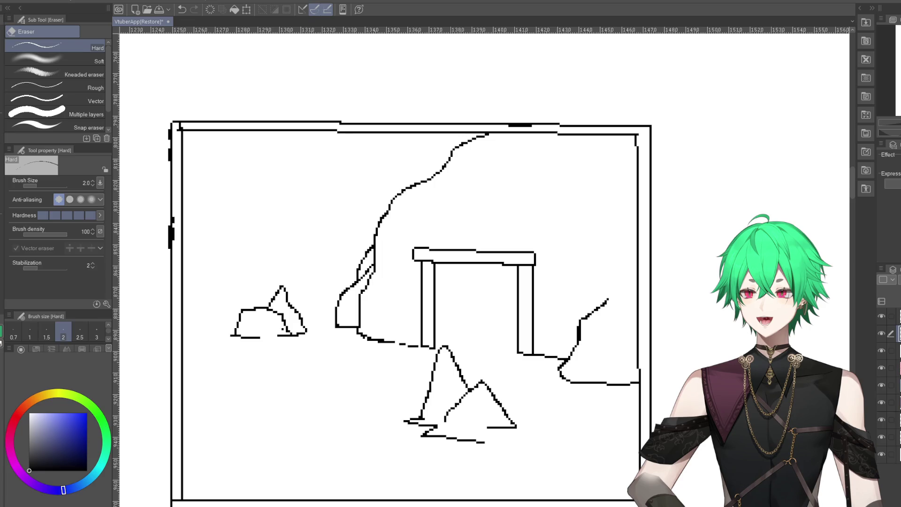
pyautogui.press('p')
pyautogui.moveTo(190, 295); pyautogui.dragTo(249, 299)
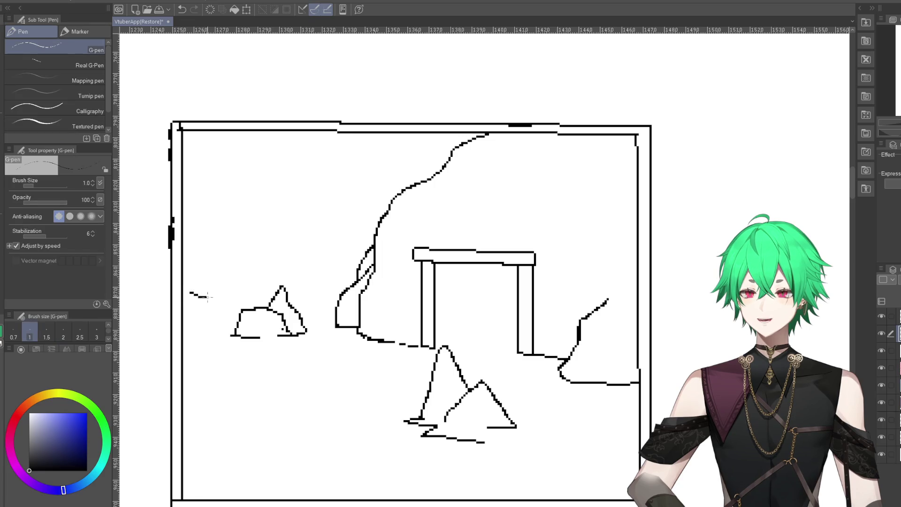
pyautogui.moveTo(187, 297)
pyautogui.mouseDown()
pyautogui.moveTo(212, 332)
pyautogui.moveTo(235, 331)
pyautogui.mouseUp()
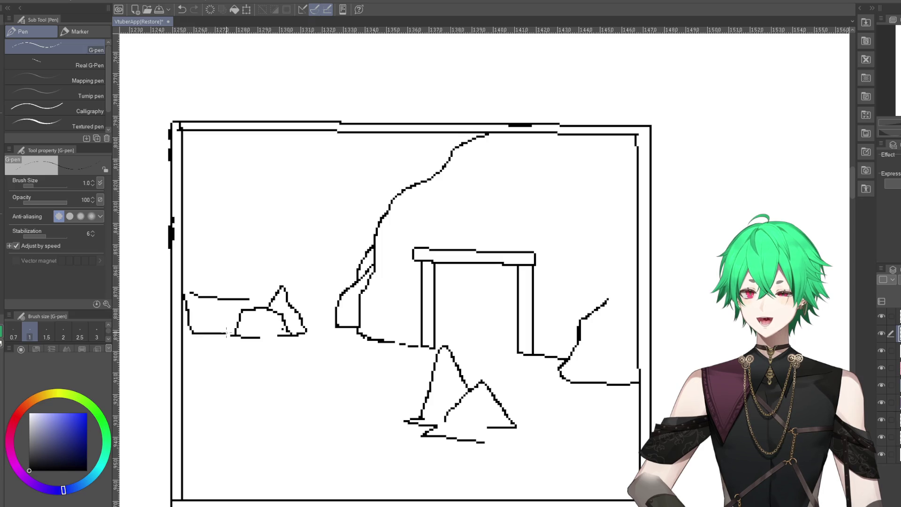
pyautogui.moveTo(186, 295); pyautogui.dragTo(253, 308)
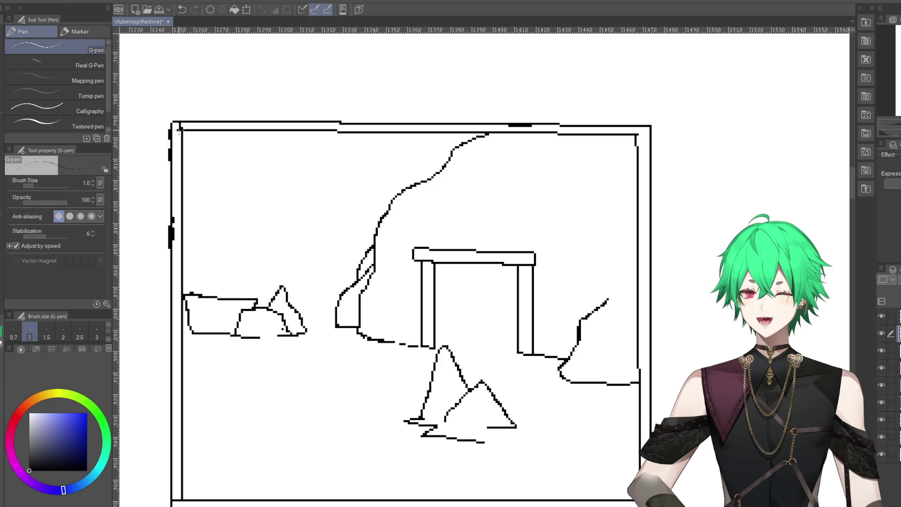
pyautogui.click(182, 11)
pyautogui.click(182, 12)
pyautogui.click(182, 12)
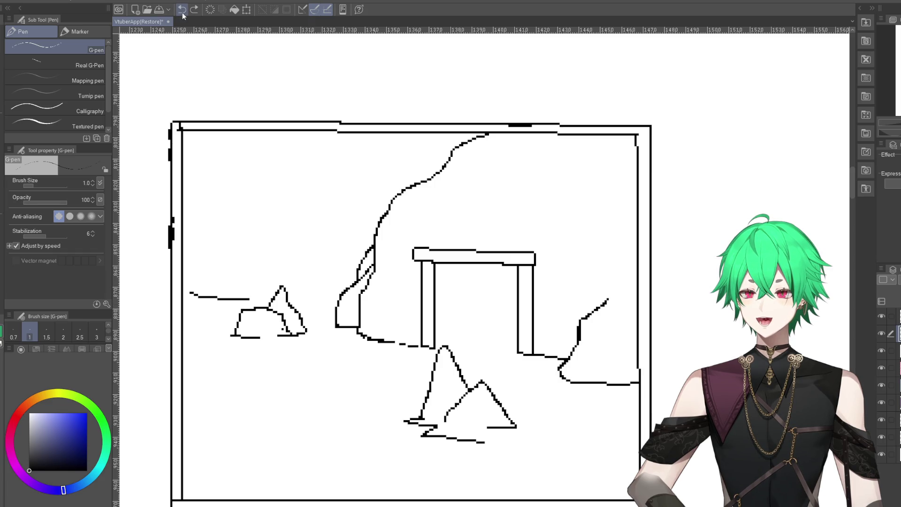
pyautogui.click(182, 12)
# - Redraw the slab's top line from the frame edge, trim its end, and extend it to the rocks
pyautogui.moveTo(184, 291); pyautogui.dragTo(251, 297)
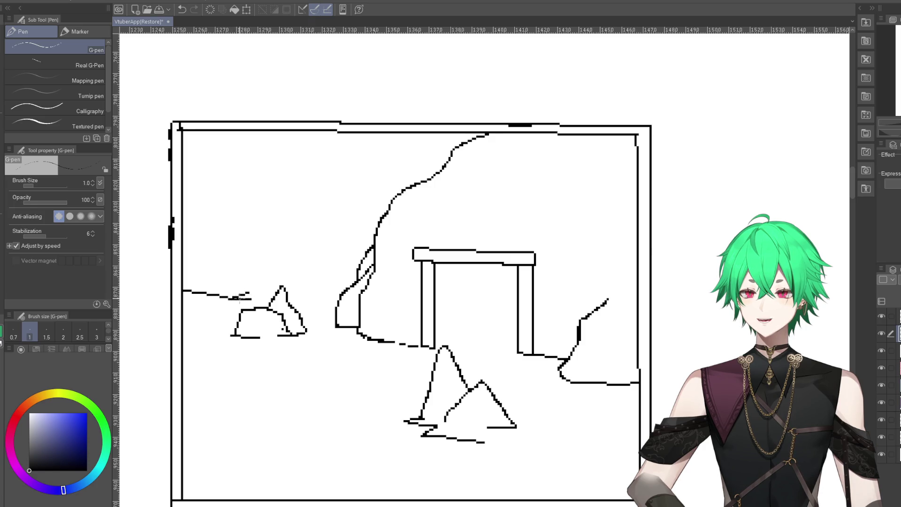
pyautogui.press('e')
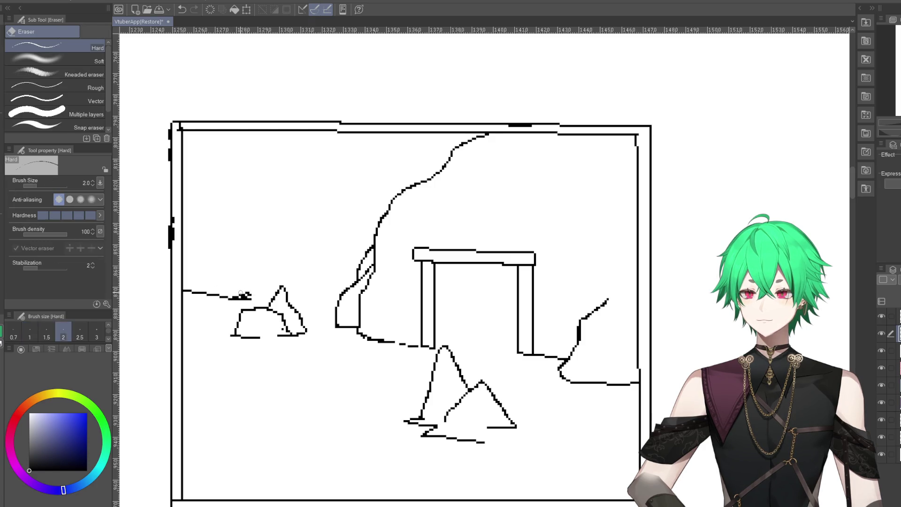
pyautogui.moveTo(241, 295); pyautogui.dragTo(232, 297)
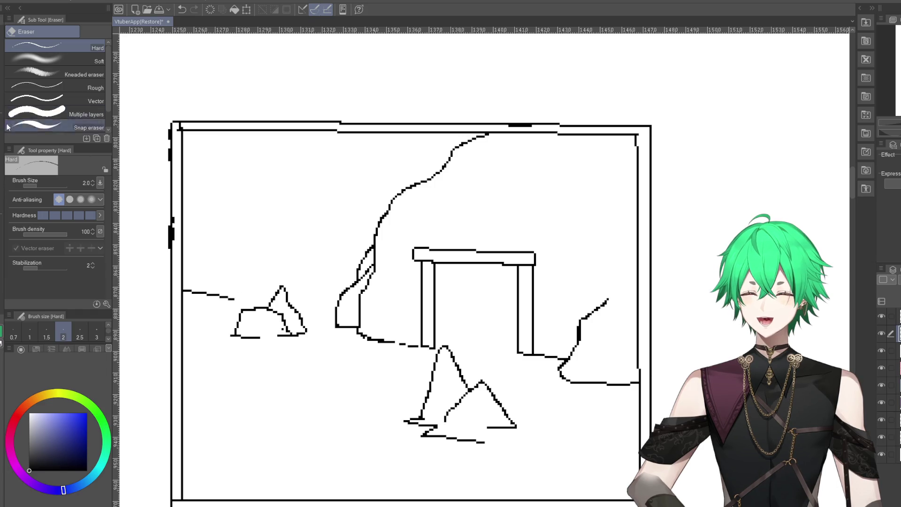
pyautogui.press('p')
pyautogui.moveTo(233, 299)
pyautogui.mouseDown()
pyautogui.moveTo(250, 308)
pyautogui.moveTo(216, 334)
pyautogui.moveTo(236, 334)
pyautogui.mouseUp()
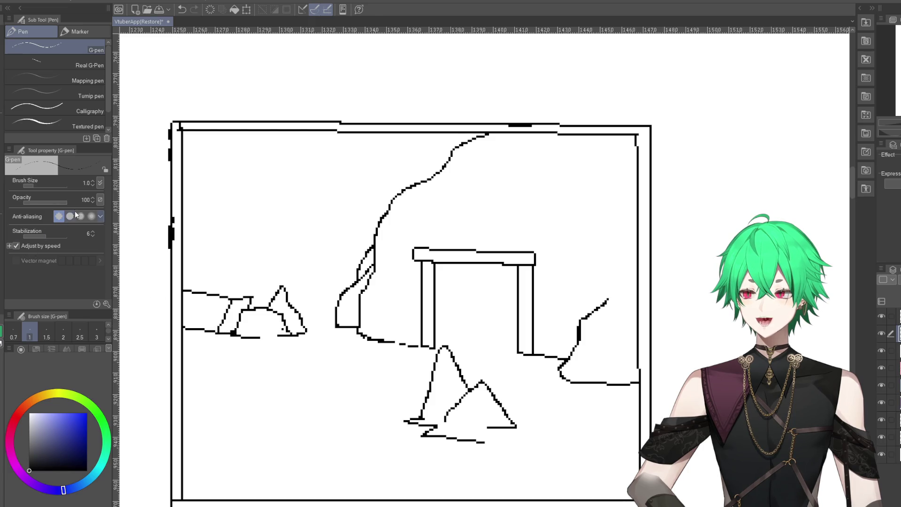
# - Draw a second line along the slab's top edge and a wavy line along its bottom
pyautogui.press('e')
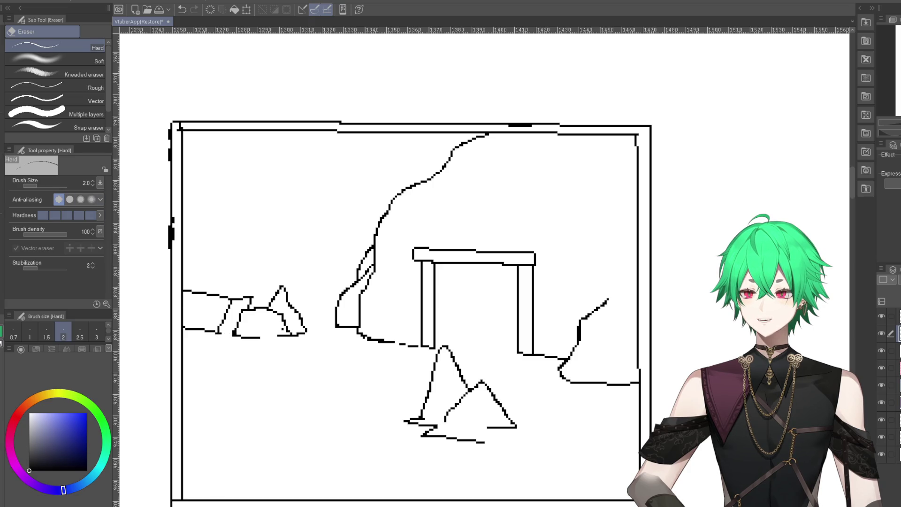
pyautogui.press('p')
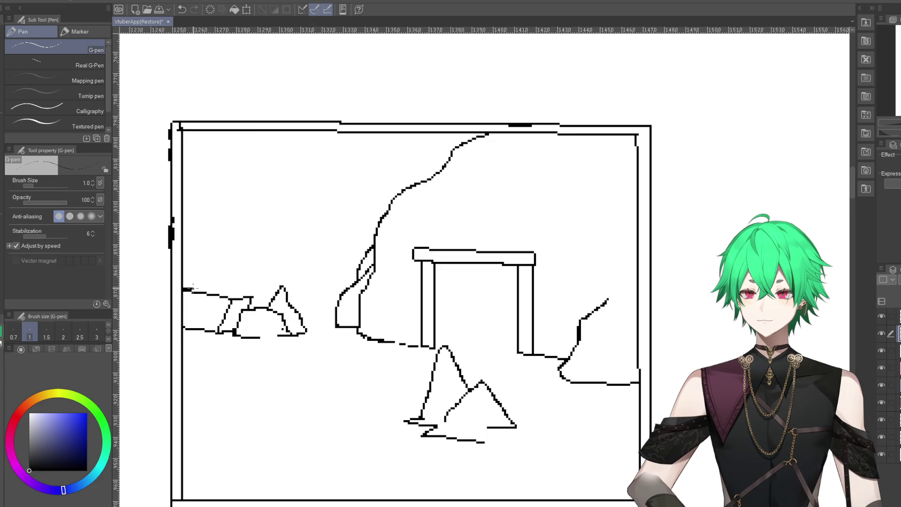
pyautogui.moveTo(212, 291); pyautogui.dragTo(245, 297)
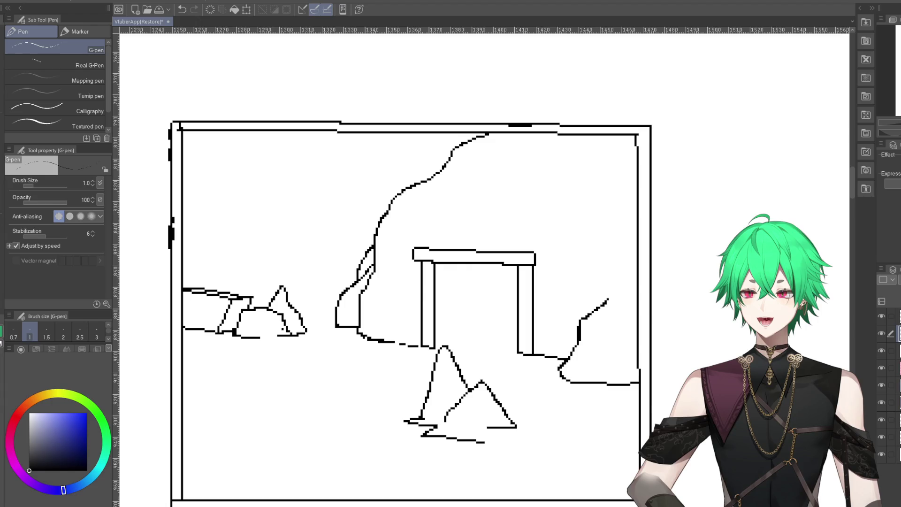
pyautogui.press('e')
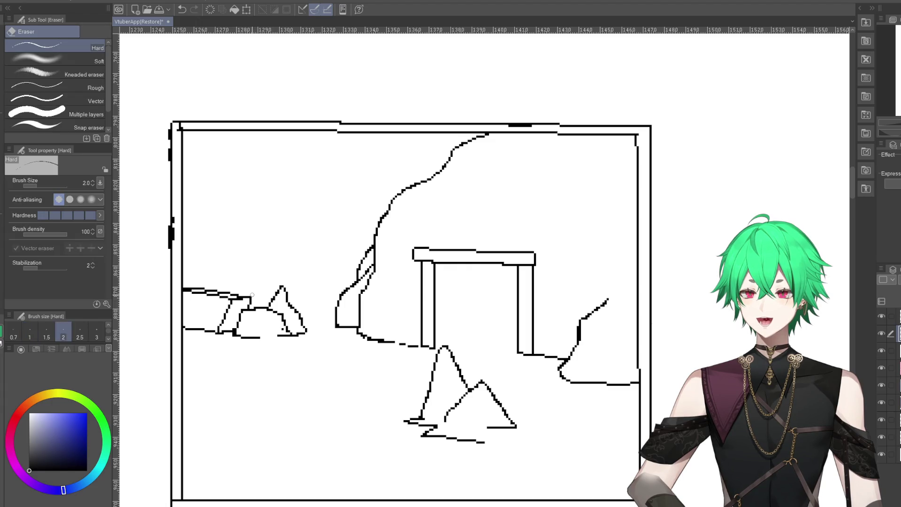
pyautogui.press('p')
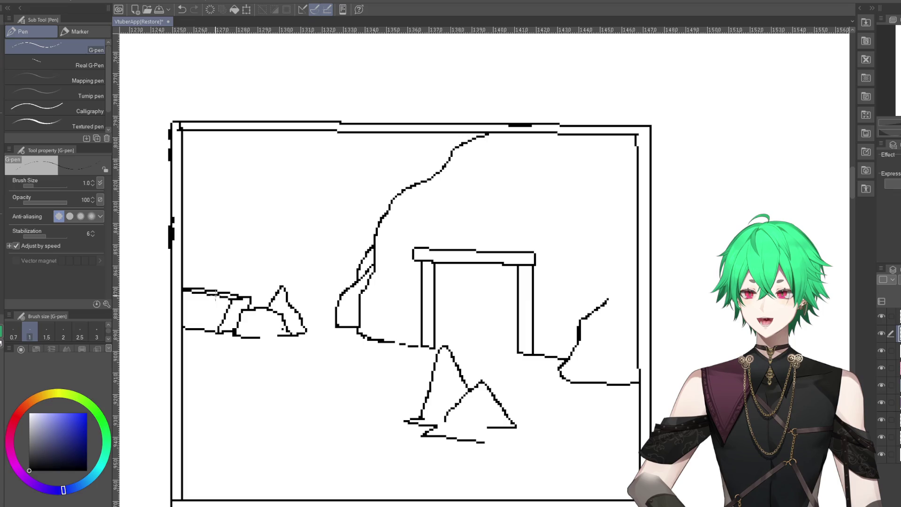
pyautogui.moveTo(184, 328); pyautogui.dragTo(203, 331)
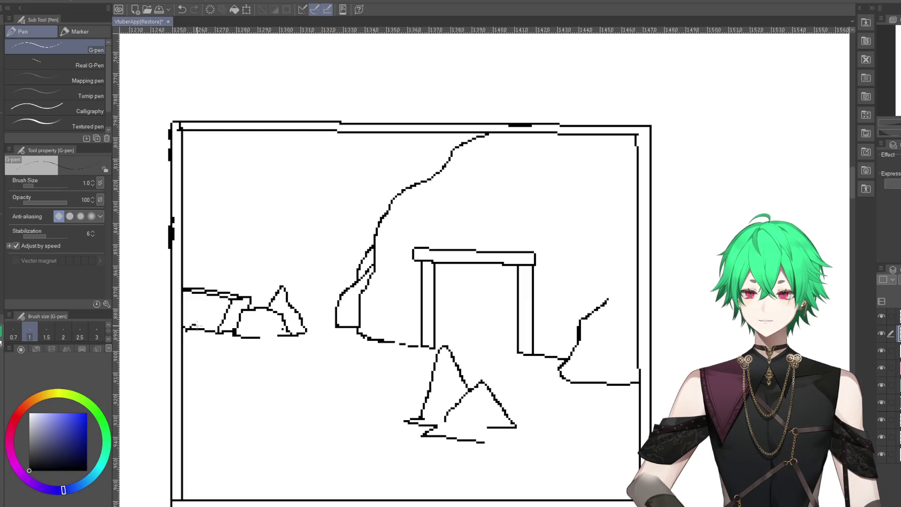
pyautogui.press('e')
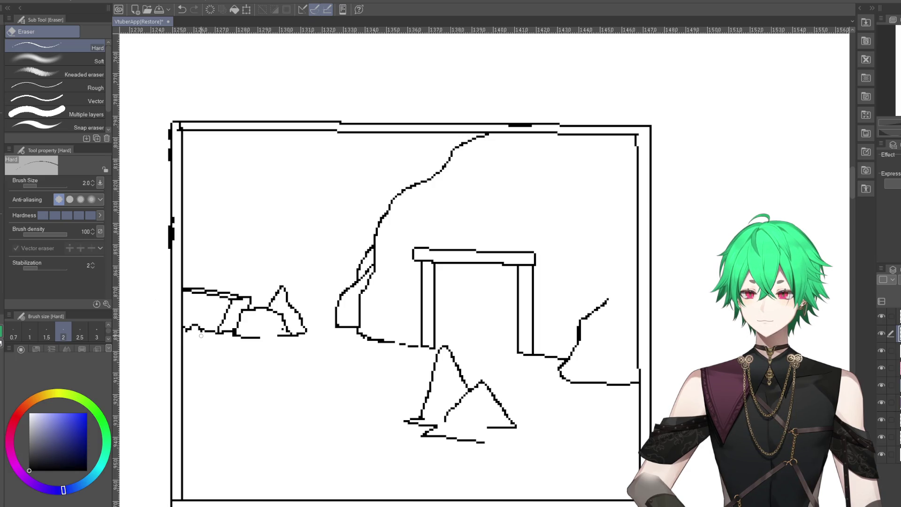
pyautogui.press('p')
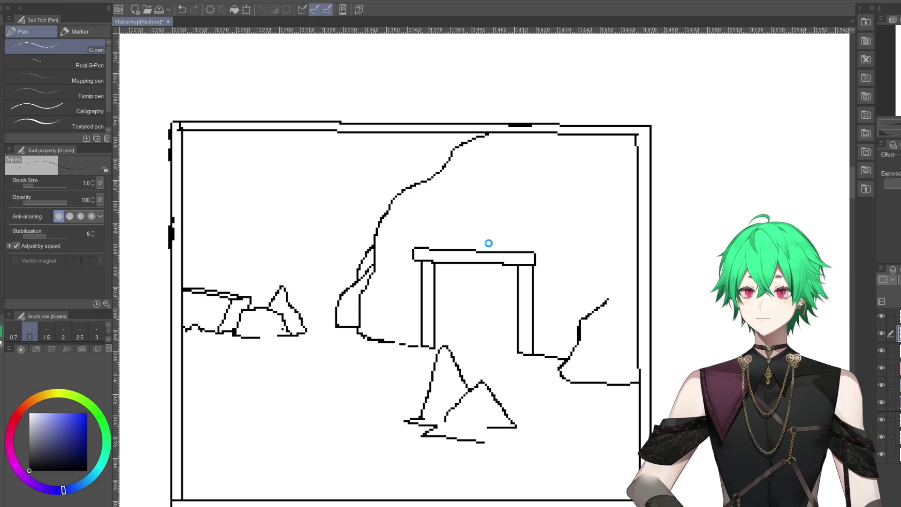
# - Save the drawing, thin the thick patch on the top border, and undo a stray tick
pyautogui.hotkey('ctrl', 's')
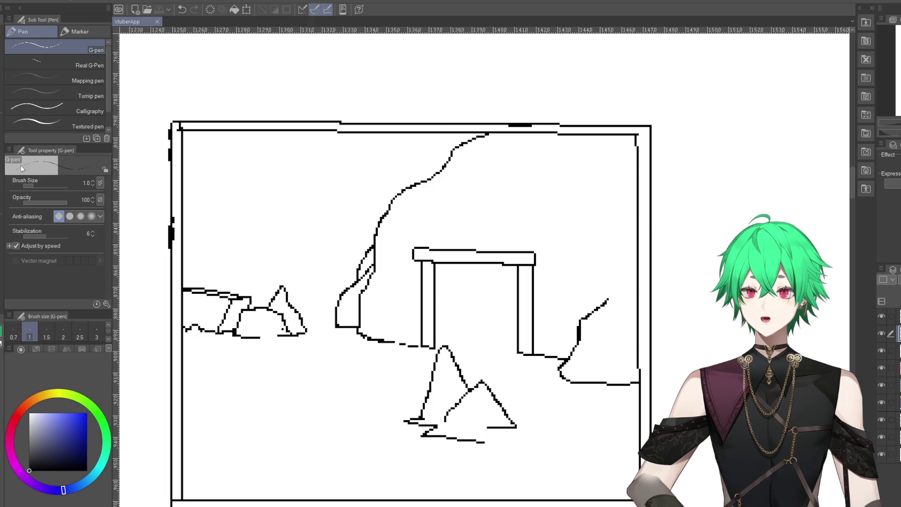
pyautogui.press('e')
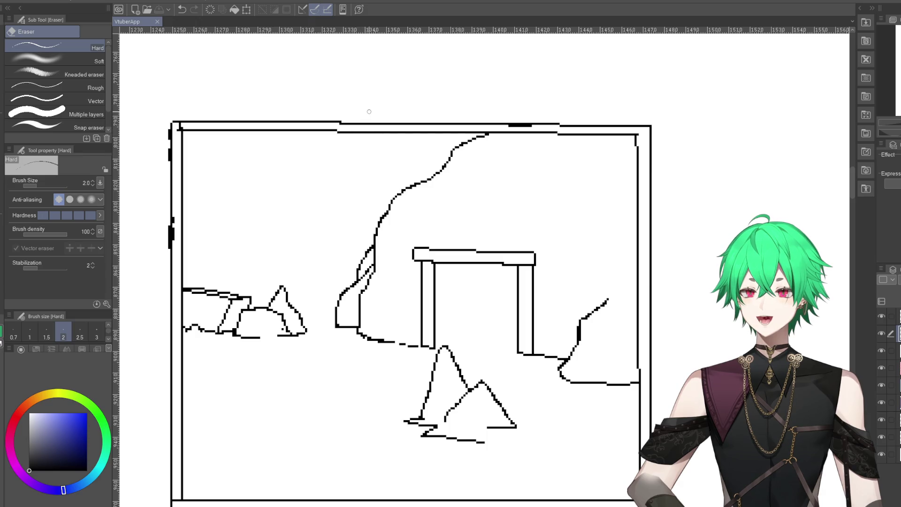
pyautogui.moveTo(505, 126); pyautogui.dragTo(522, 128)
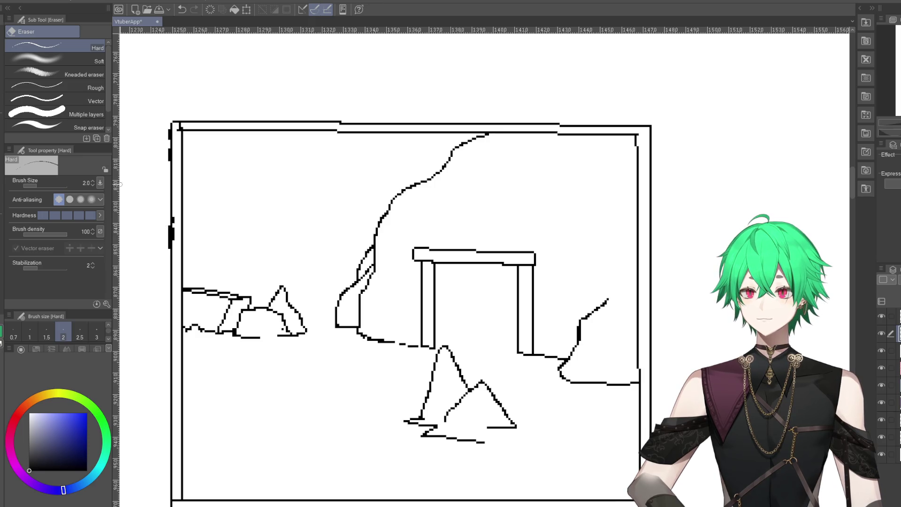
pyautogui.press('p')
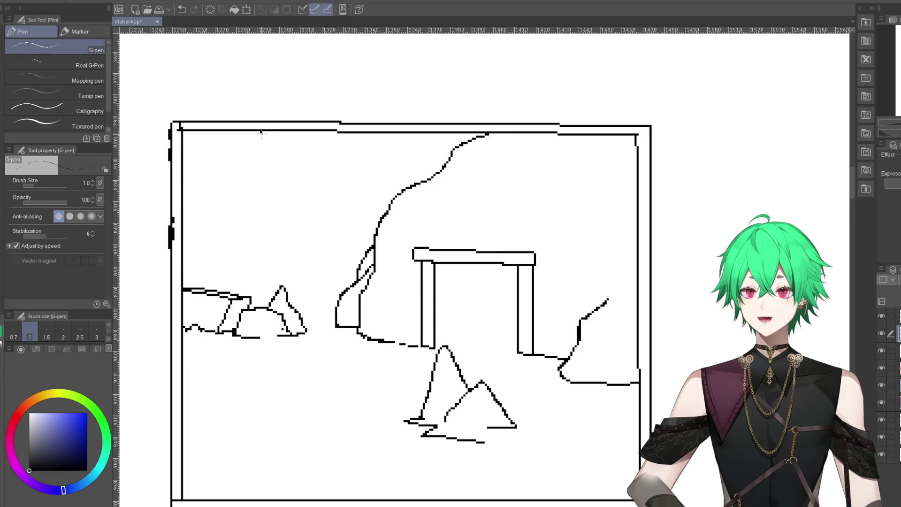
pyautogui.moveTo(261, 131); pyautogui.dragTo(265, 144)
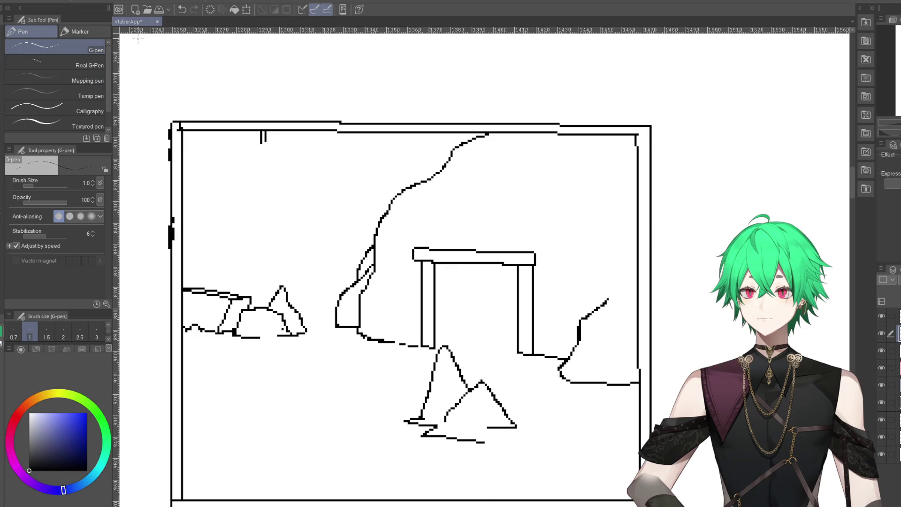
pyautogui.click(181, 10)
pyautogui.click(181, 10)
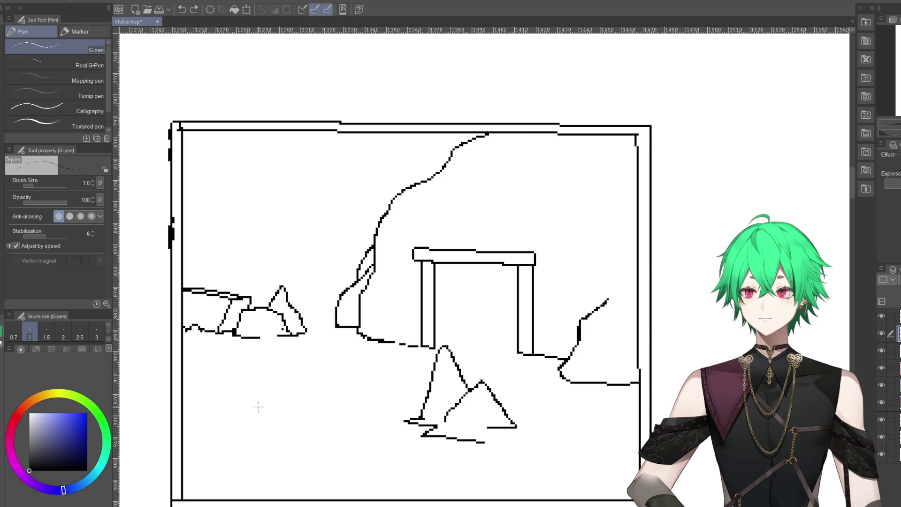
# - Try a cloud-shaped ground outline in the lower-left foreground, undoing each attempt
pyautogui.moveTo(251, 402)
pyautogui.mouseDown()
pyautogui.moveTo(355, 453)
pyautogui.moveTo(290, 453)
pyautogui.mouseUp()
pyautogui.click(182, 10)
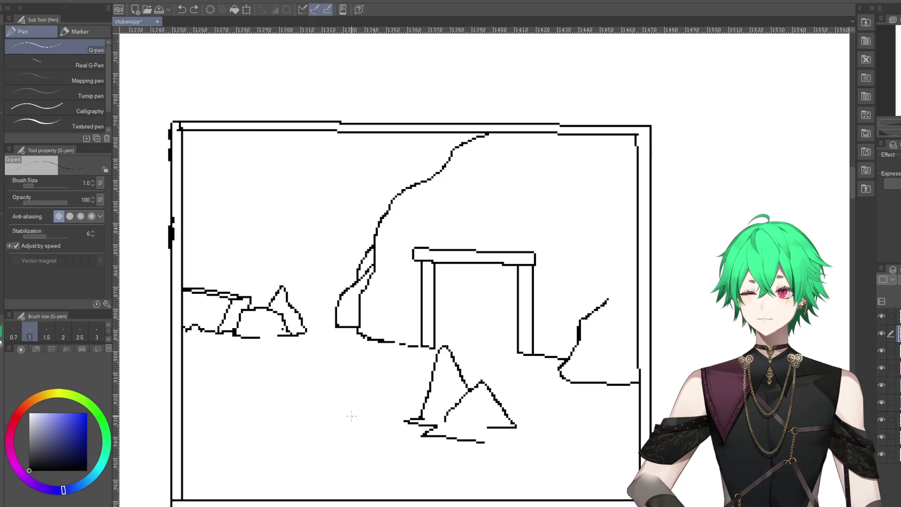
pyautogui.moveTo(258, 413)
pyautogui.mouseDown()
pyautogui.moveTo(373, 434)
pyautogui.moveTo(252, 420)
pyautogui.moveTo(254, 408)
pyautogui.moveTo(334, 416)
pyautogui.moveTo(377, 468)
pyautogui.moveTo(235, 435)
pyautogui.moveTo(257, 426)
pyautogui.mouseUp()
pyautogui.click(182, 9)
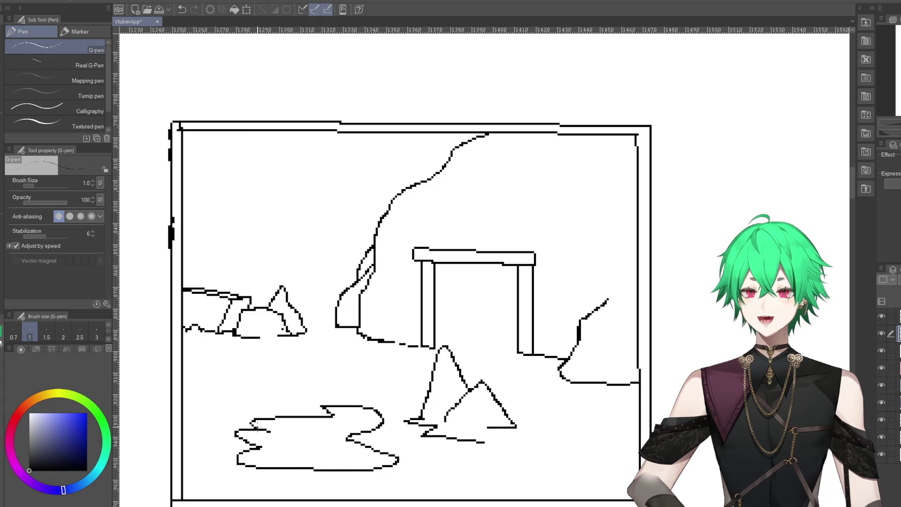
# - Undo the cloud outline, redraw it left of the rocks, and undo it once more
pyautogui.click(182, 10)
pyautogui.moveTo(262, 436)
pyautogui.mouseDown()
pyautogui.moveTo(348, 403)
pyautogui.moveTo(310, 481)
pyautogui.moveTo(259, 437)
pyautogui.mouseUp()
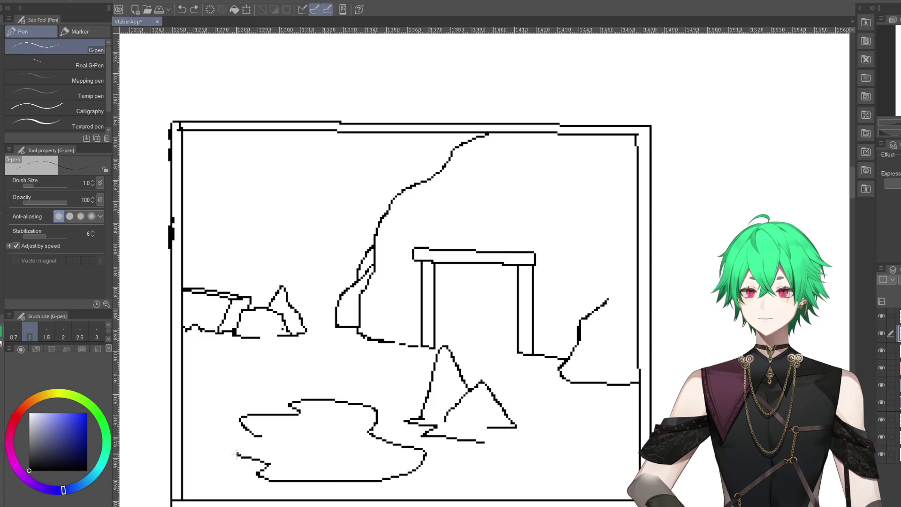
pyautogui.click(182, 9)
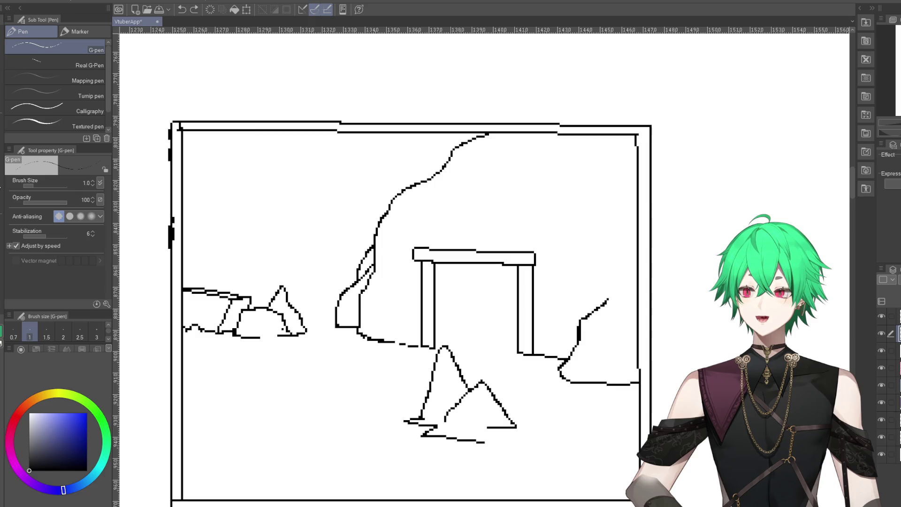
# - Erase the stray stroke by the left border and the mark at the top-left corner
pyautogui.press('e')
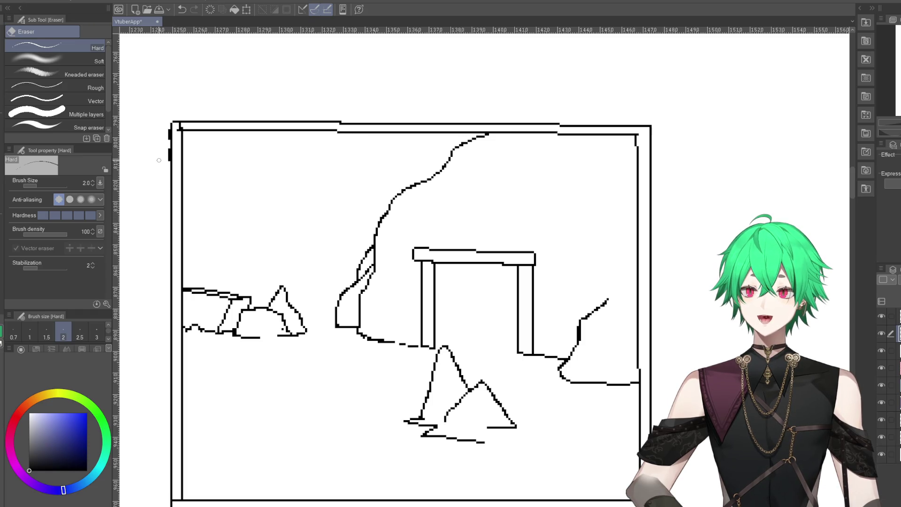
pyautogui.moveTo(166, 131); pyautogui.dragTo(169, 151)
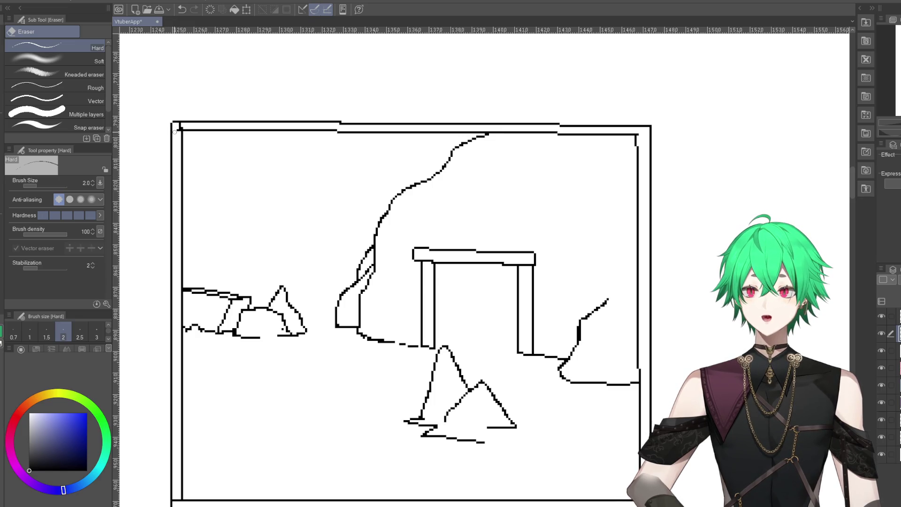
pyautogui.click(180, 126)
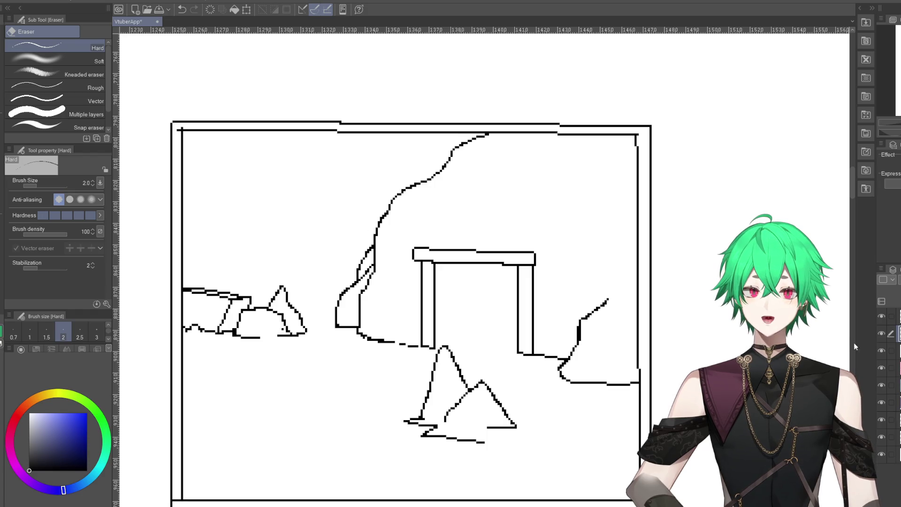
pyautogui.click(897, 316)
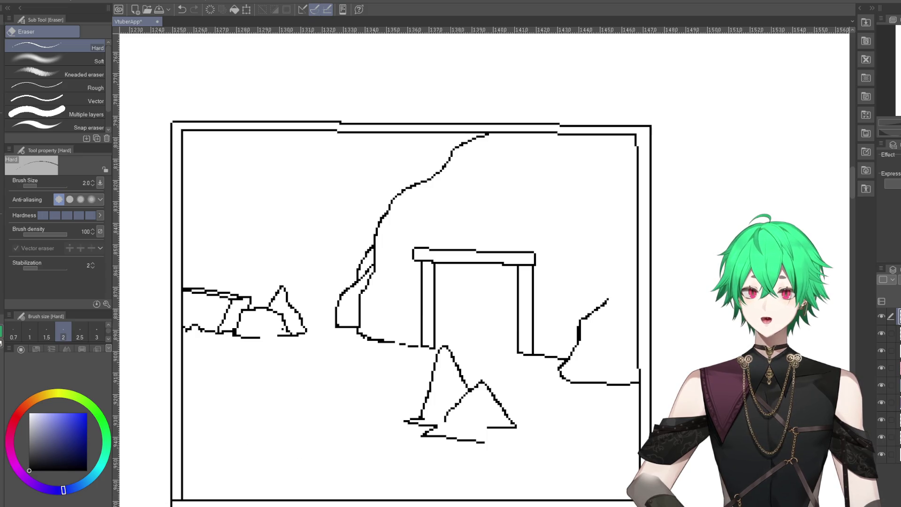
pyautogui.hotkey('alt', '[')
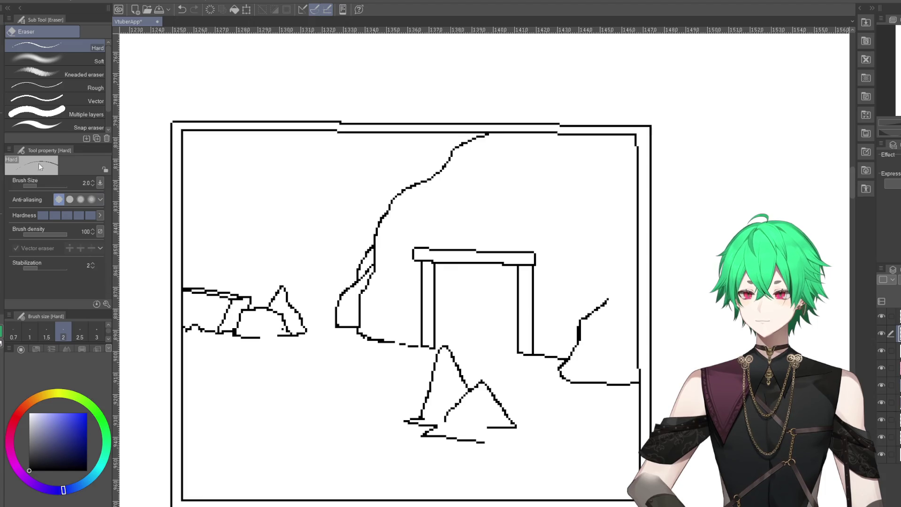
# - Extend the gateway beam's right end, draw the right pillar line, and erase the blob between
pyautogui.press('p')
pyautogui.scroll(2, 554, 258)
pyautogui.scroll(3, 553, 257)
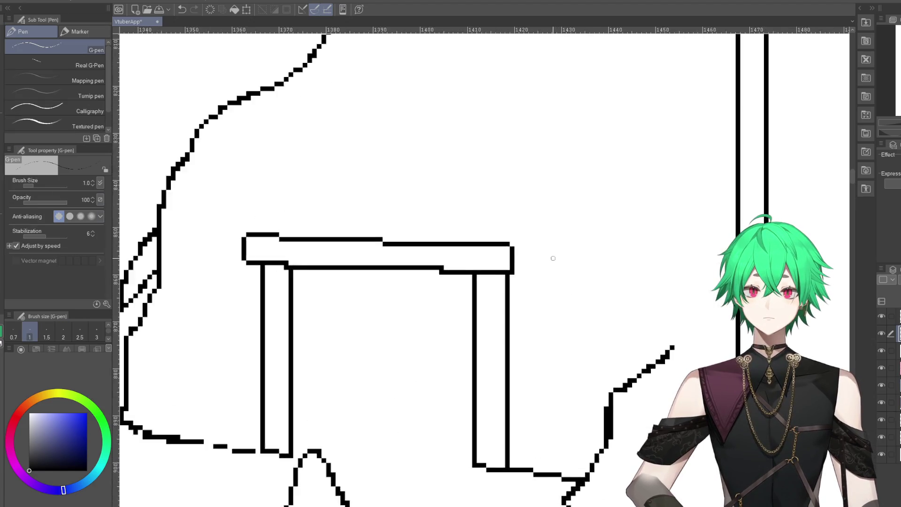
pyautogui.scroll(3, 513, 239)
pyautogui.moveTo(493, 239)
pyautogui.mouseDown()
pyautogui.moveTo(528, 262)
pyautogui.moveTo(529, 279)
pyautogui.moveTo(498, 277)
pyautogui.moveTo(510, 316)
pyautogui.moveTo(506, 355)
pyautogui.mouseUp()
pyautogui.scroll(-3, 500, 314)
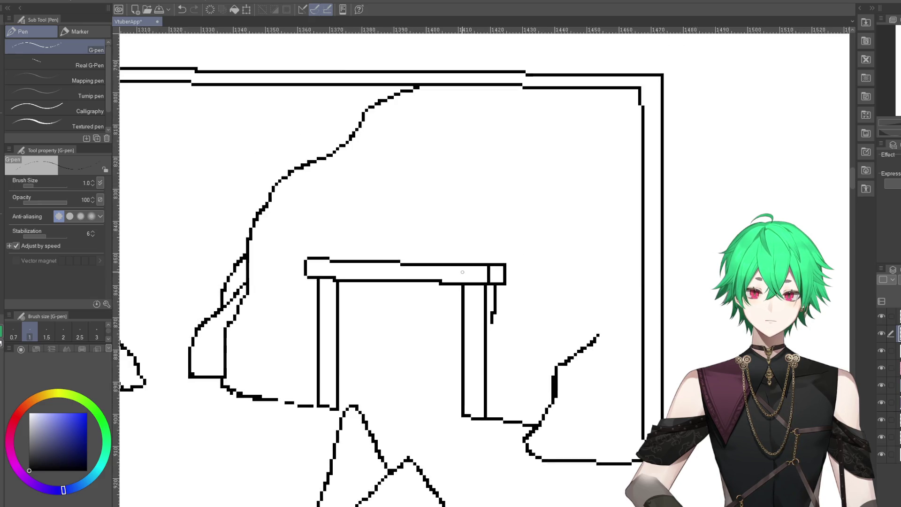
pyautogui.scroll(-1, 503, 312)
pyautogui.scroll(3, 509, 311)
pyautogui.scroll(1, 513, 311)
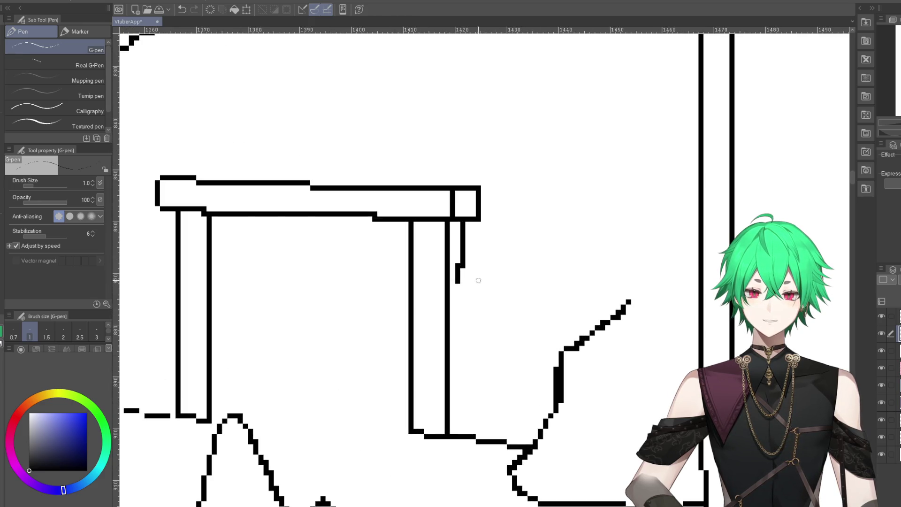
pyautogui.moveTo(463, 266); pyautogui.dragTo(465, 432)
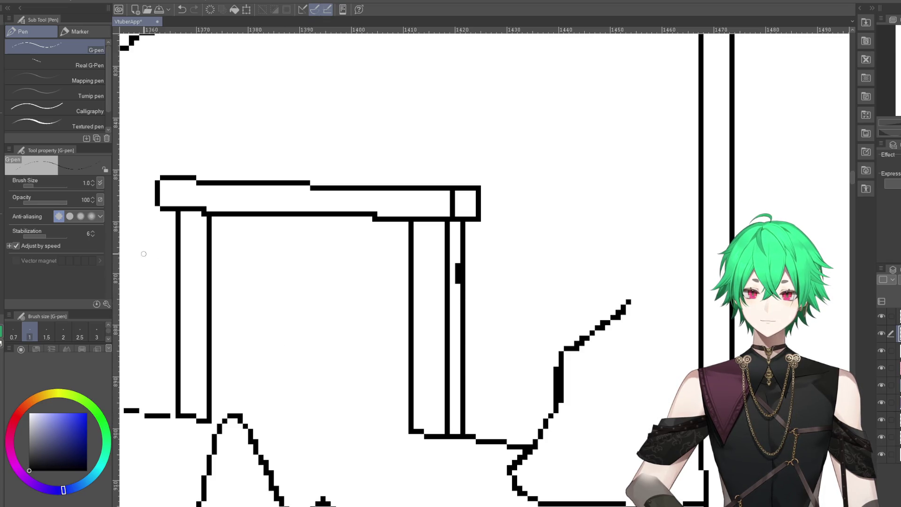
pyautogui.press('e')
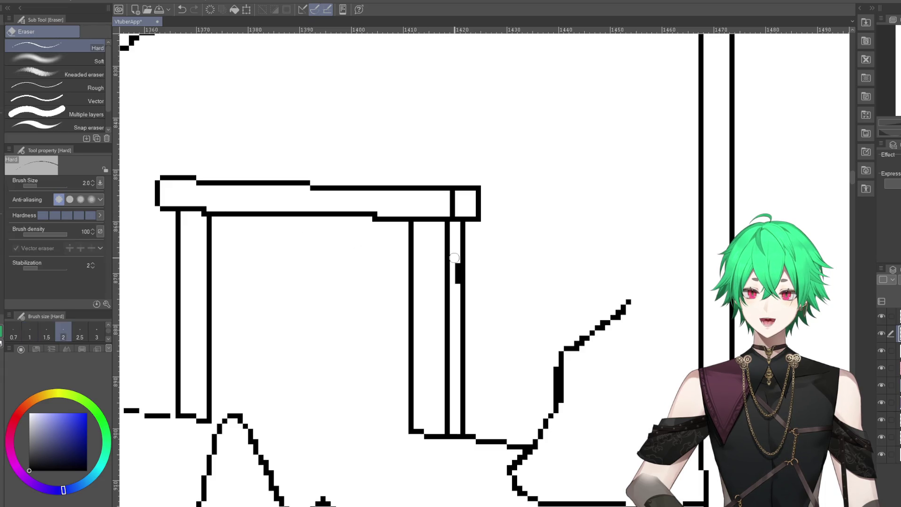
pyautogui.moveTo(455, 258); pyautogui.dragTo(457, 285)
pyautogui.press('p')
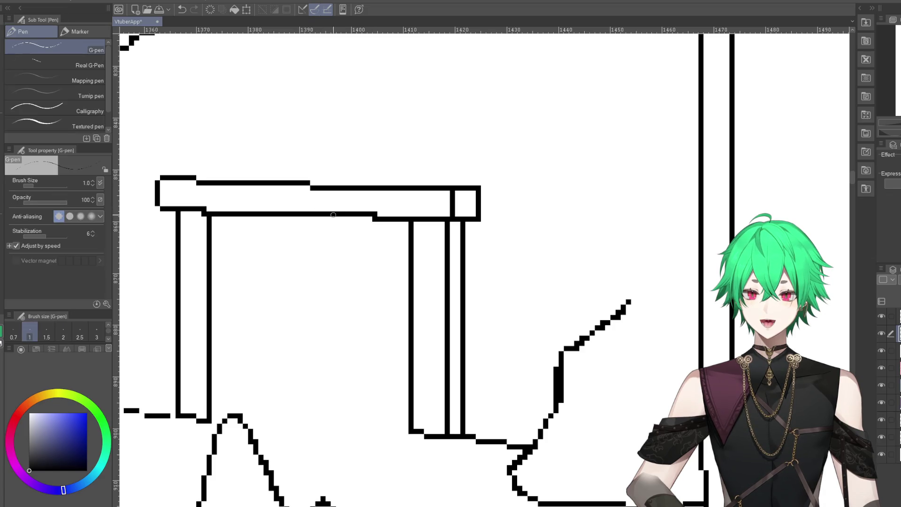
# - Draw an arch curve under the beam's right side and a short vertical line beneath it
pyautogui.moveTo(333, 215); pyautogui.dragTo(405, 290)
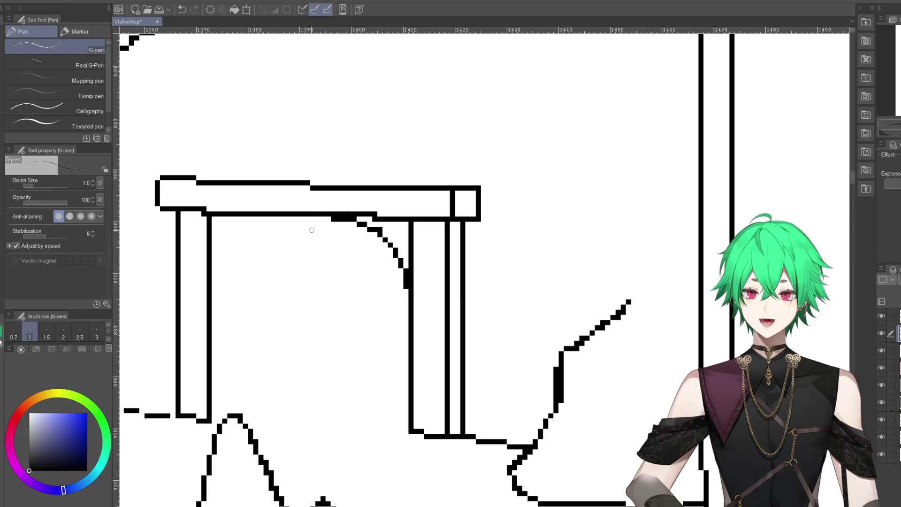
pyautogui.moveTo(229, 216); pyautogui.dragTo(228, 277)
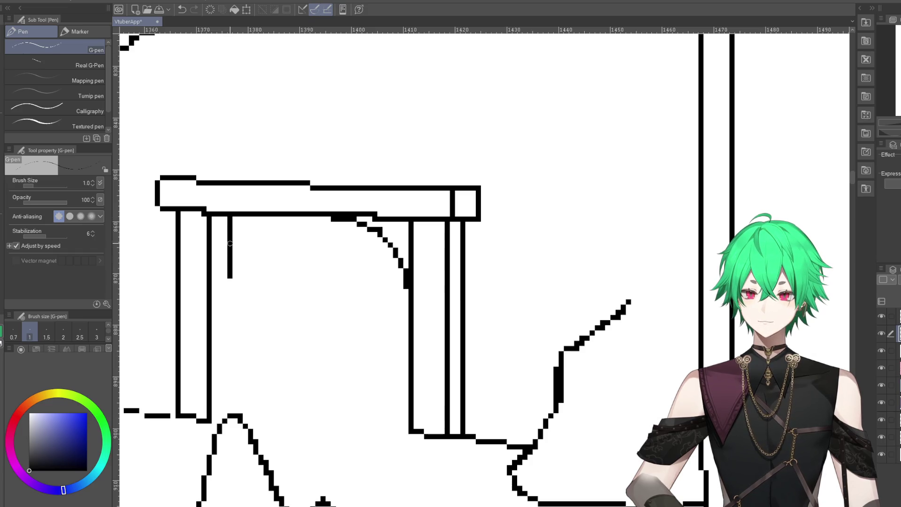
pyautogui.scroll(-1, 252, 227)
pyautogui.scroll(-2, 368, 255)
pyautogui.scroll(-2, 454, 308)
pyautogui.scroll(-2, 453, 308)
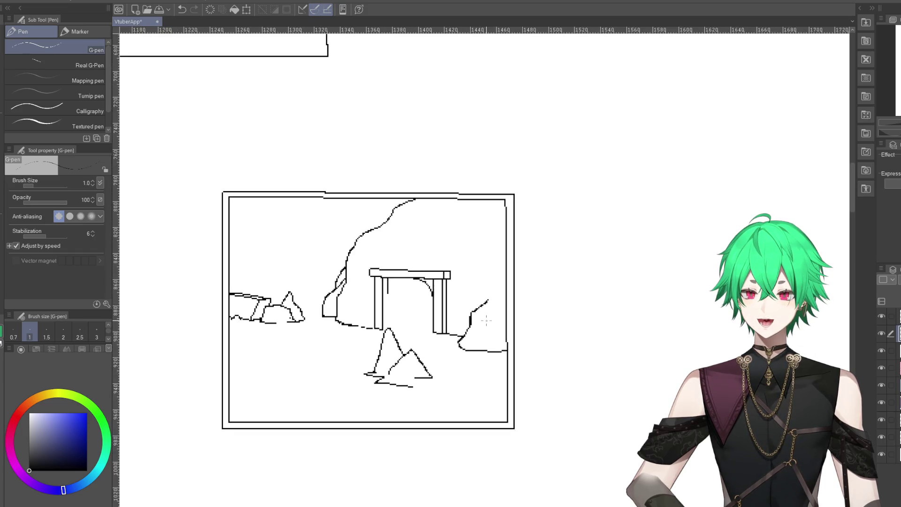
pyautogui.scroll(1, 395, 281)
pyautogui.scroll(1, 395, 282)
pyautogui.scroll(1, 399, 284)
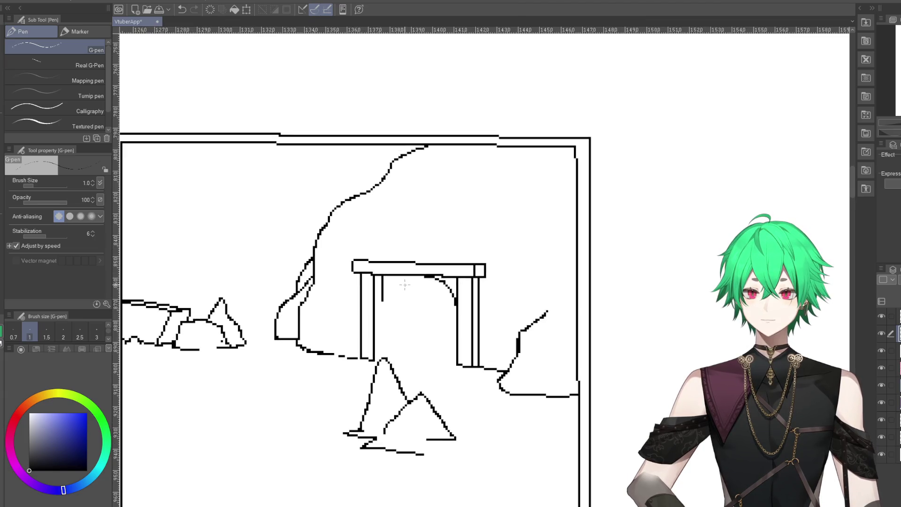
pyautogui.scroll(1, 407, 289)
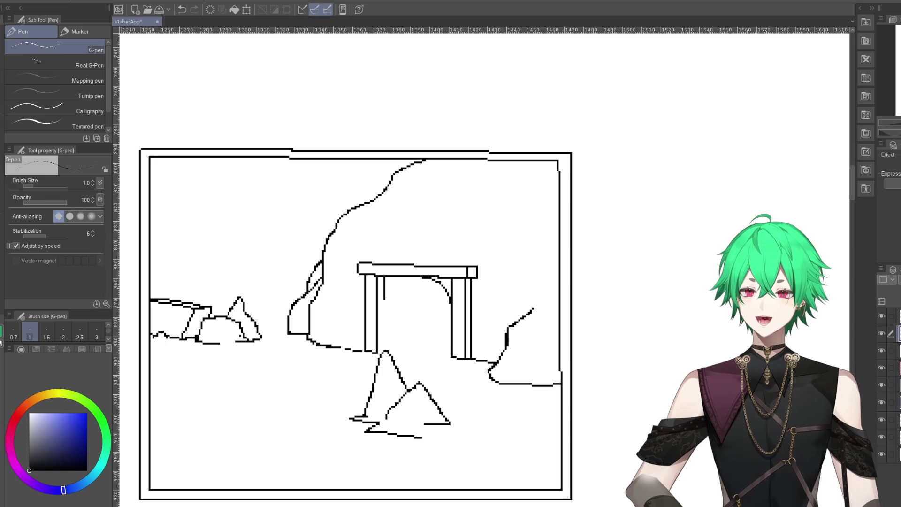
# - Lasso the foreground rocks on the top layer and transform them down and to the right
pyautogui.press('m')
pyautogui.moveTo(318, 452); pyautogui.dragTo(367, 362)
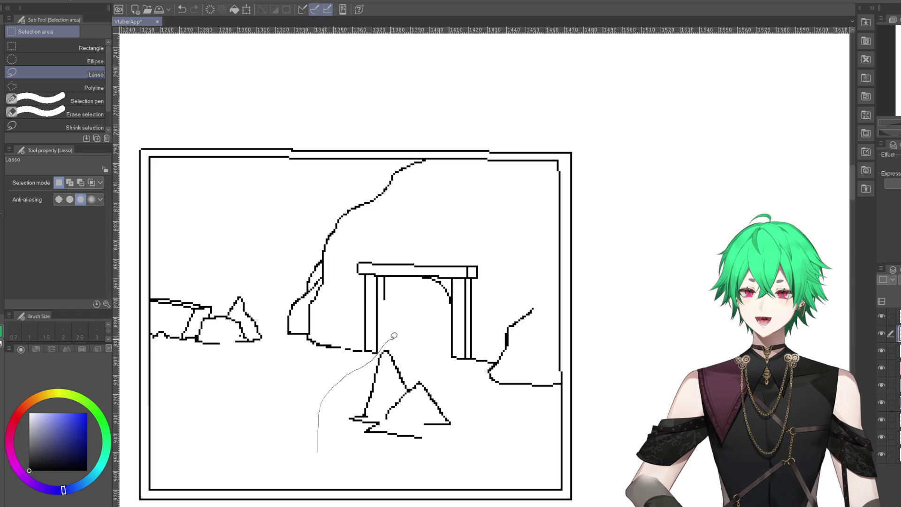
pyautogui.moveTo(394, 335); pyautogui.dragTo(324, 468)
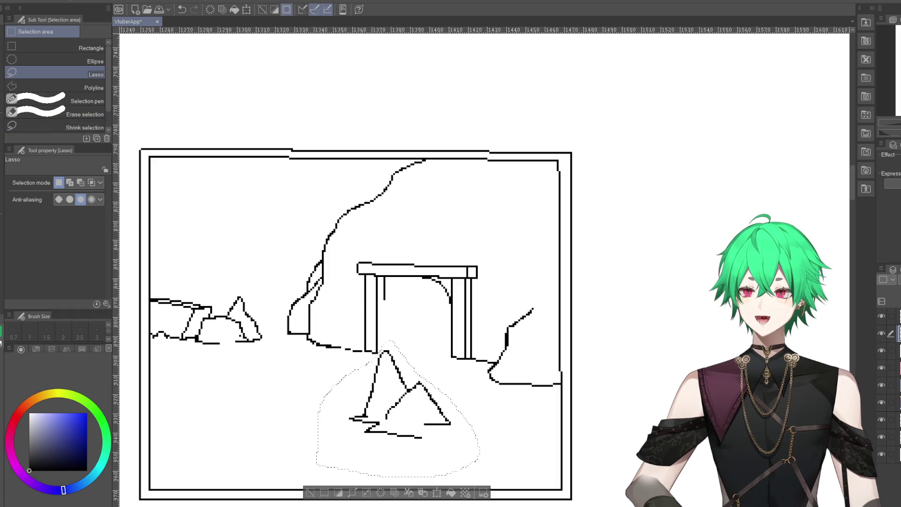
pyautogui.press('k')
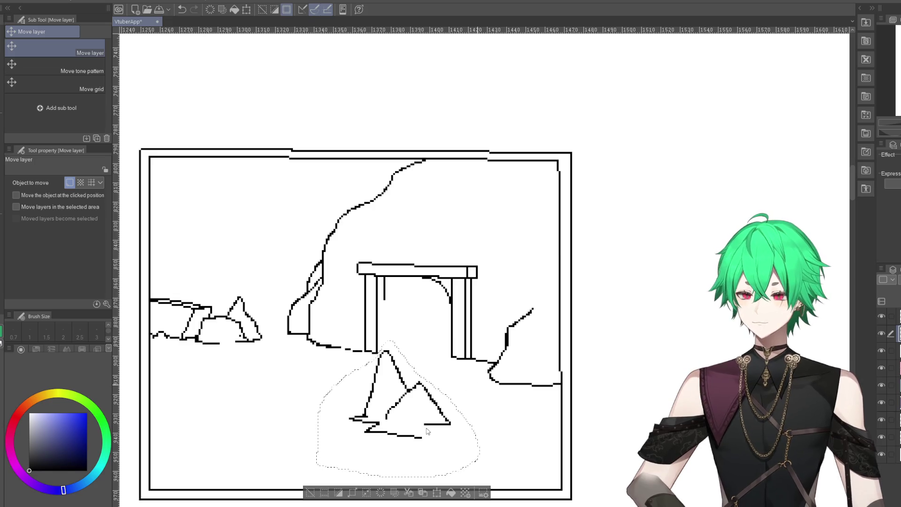
pyautogui.click(897, 317)
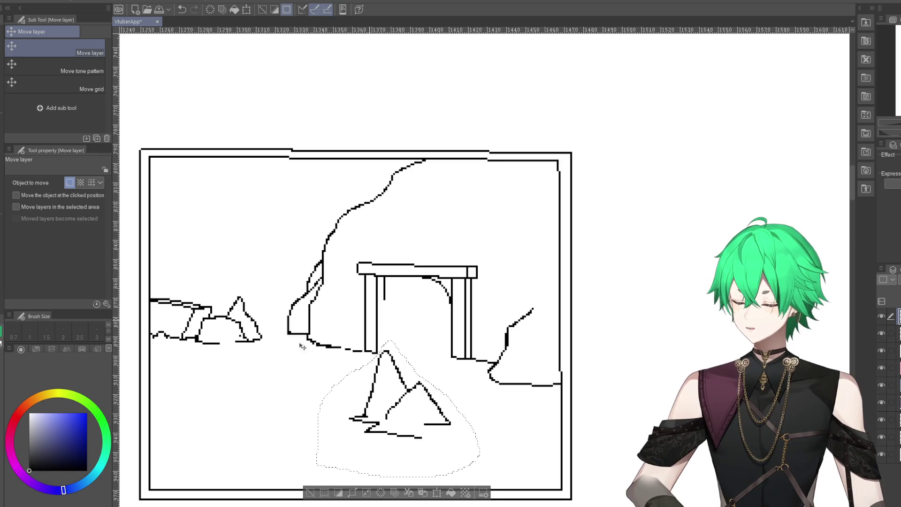
pyautogui.hotkey('ctrl', 't')
pyautogui.moveTo(441, 453); pyautogui.dragTo(460, 484)
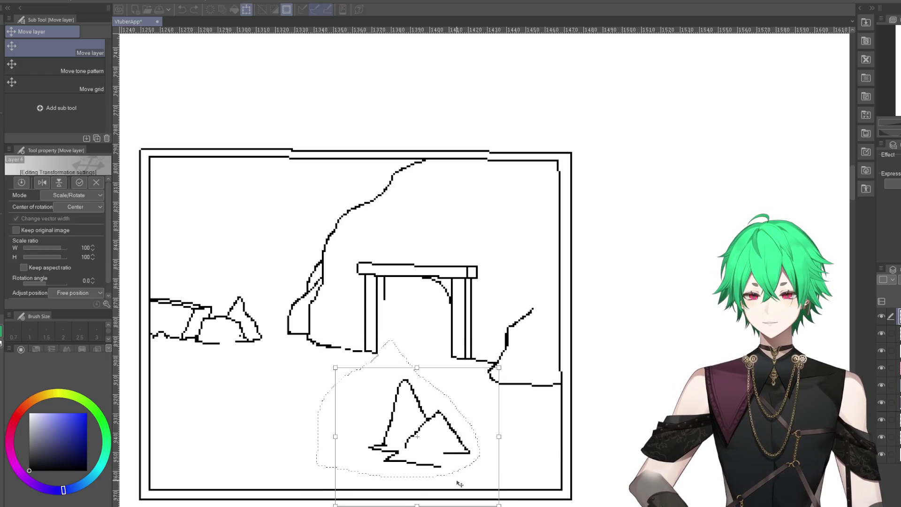
pyautogui.moveTo(460, 484); pyautogui.dragTo(467, 475)
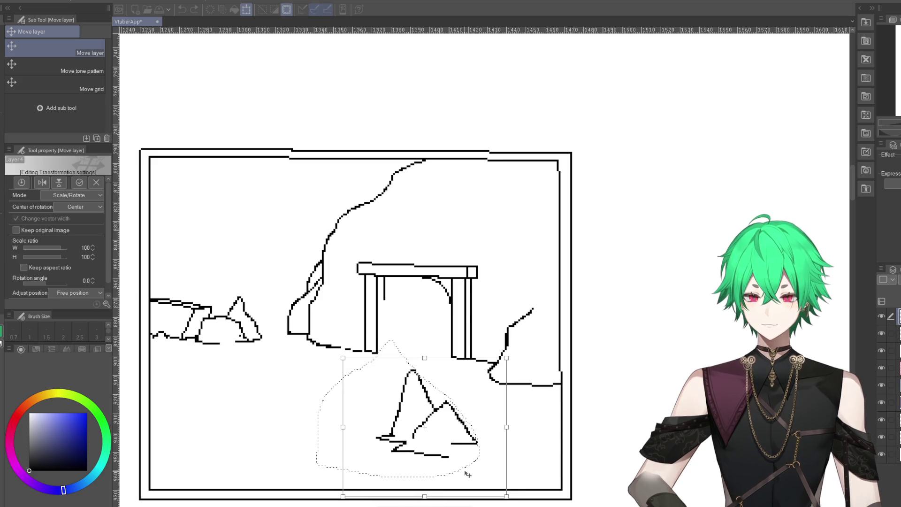
pyautogui.press('Return')
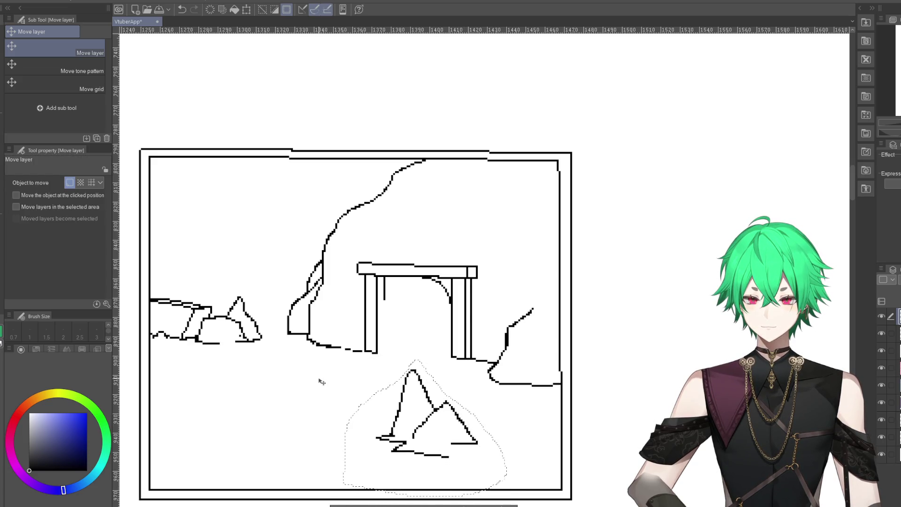
# - Clear the selection and draw a small rock loop with a detail line left of the mountain
pyautogui.scroll(-1, 305, 390)
pyautogui.scroll(-1, 304, 392)
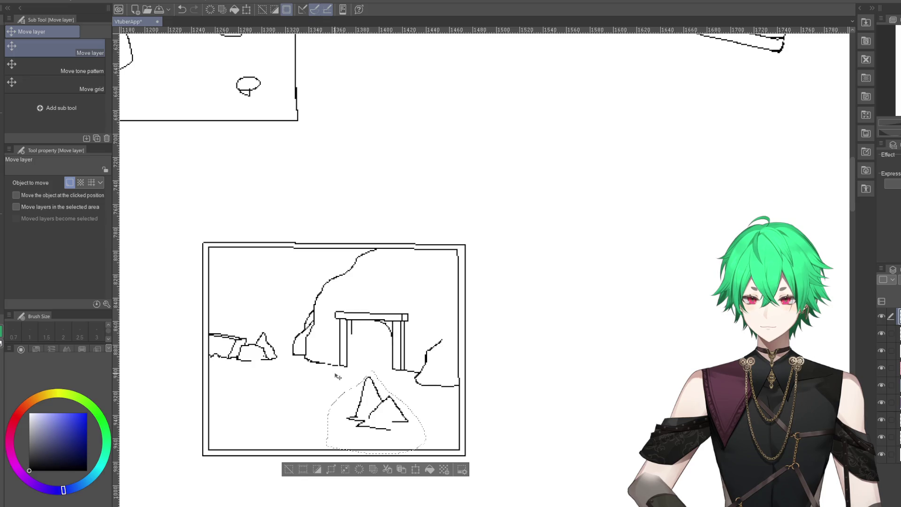
pyautogui.scroll(1, 336, 376)
pyautogui.scroll(1, 336, 376)
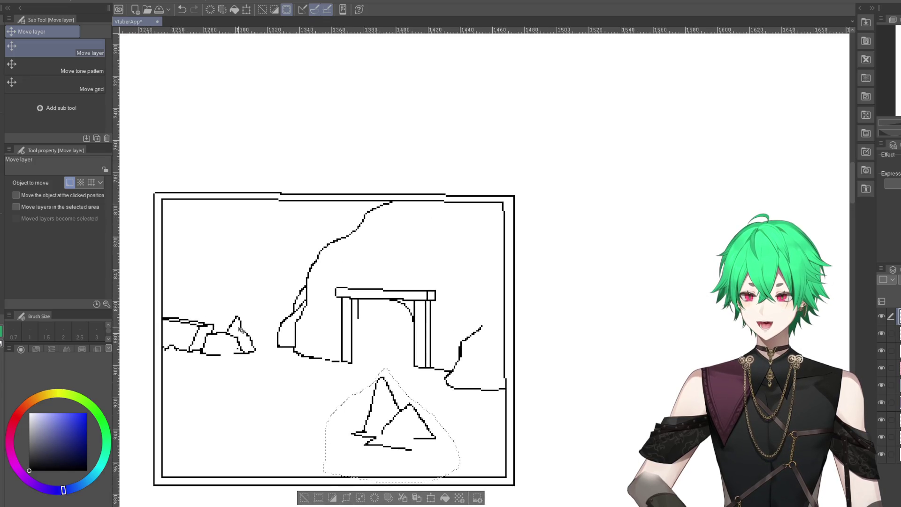
pyautogui.press('m')
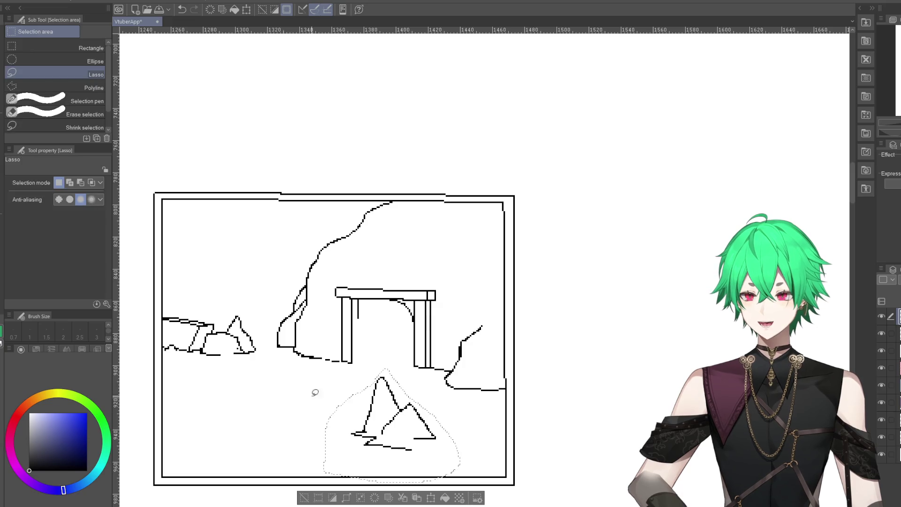
pyautogui.click(321, 394)
pyautogui.scroll(1, 391, 453)
pyautogui.scroll(2, 390, 453)
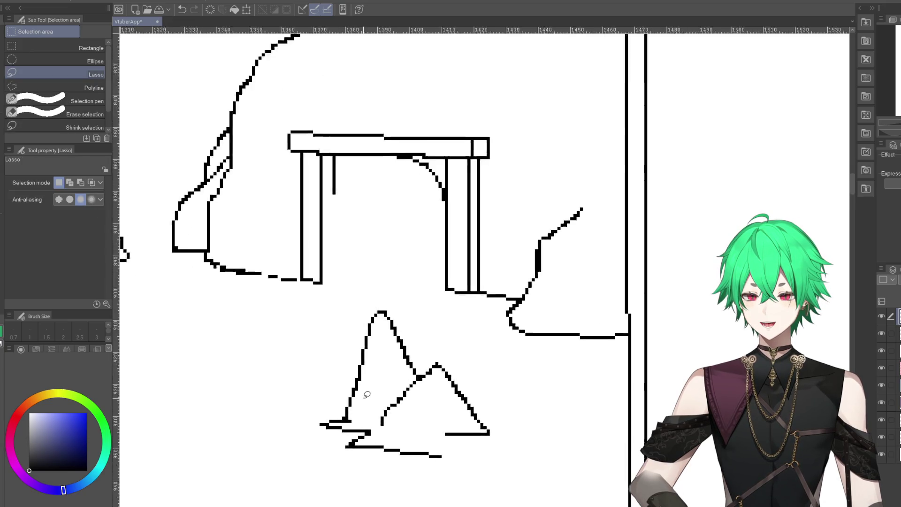
pyautogui.scroll(1, 391, 454)
pyautogui.press('p')
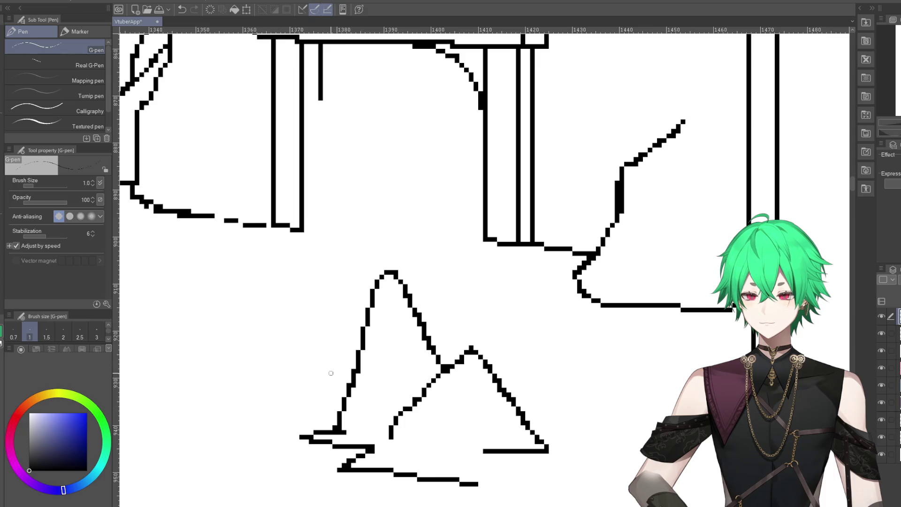
pyautogui.moveTo(352, 386)
pyautogui.mouseDown()
pyautogui.moveTo(306, 371)
pyautogui.moveTo(297, 356)
pyautogui.moveTo(318, 343)
pyautogui.mouseUp()
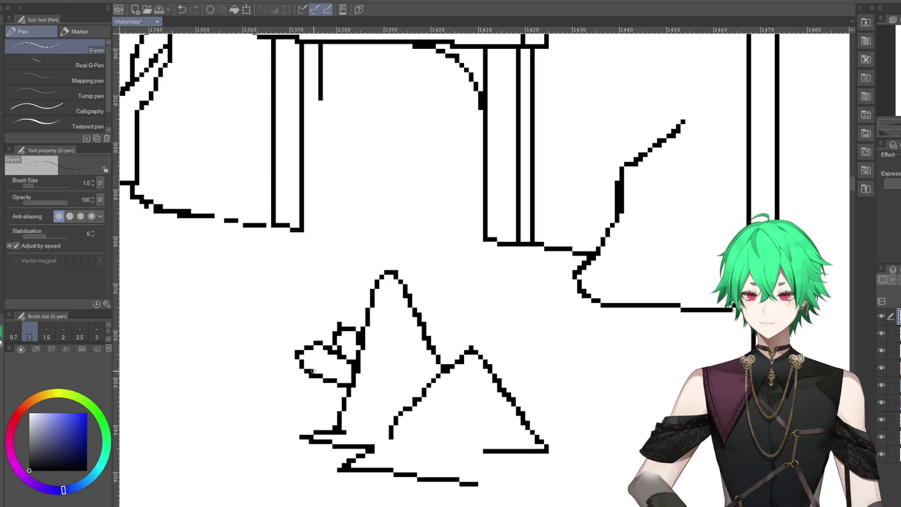
pyautogui.moveTo(302, 356); pyautogui.dragTo(321, 359)
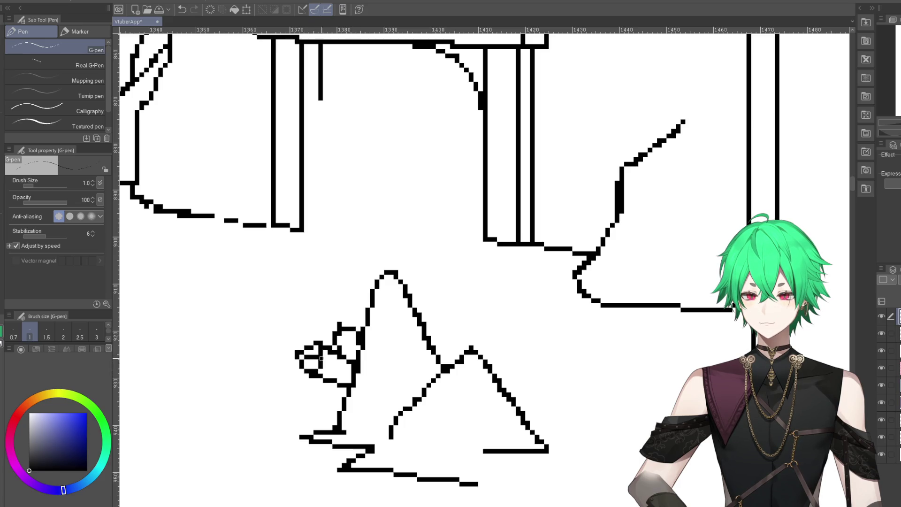
pyautogui.click(183, 4)
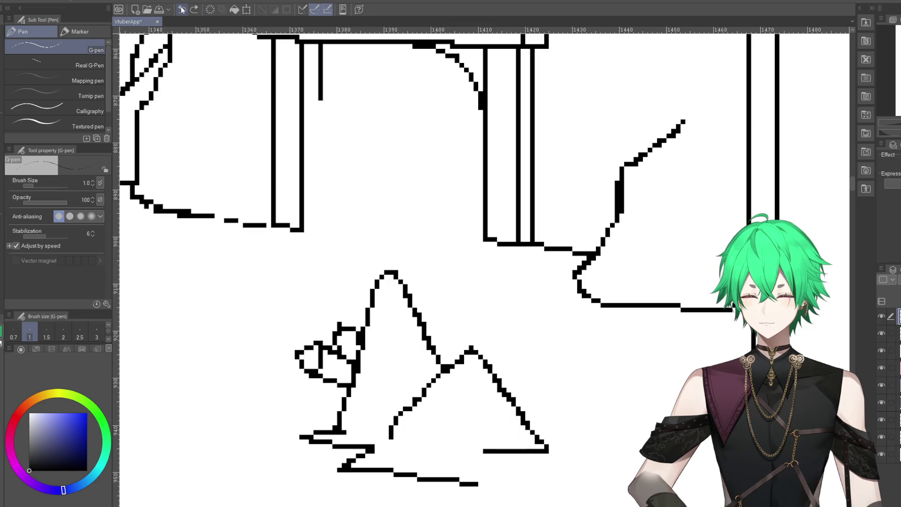
pyautogui.click(183, 4)
pyautogui.moveTo(310, 374)
pyautogui.mouseDown()
pyautogui.moveTo(322, 348)
pyautogui.moveTo(311, 359)
pyautogui.moveTo(352, 343)
pyautogui.mouseUp()
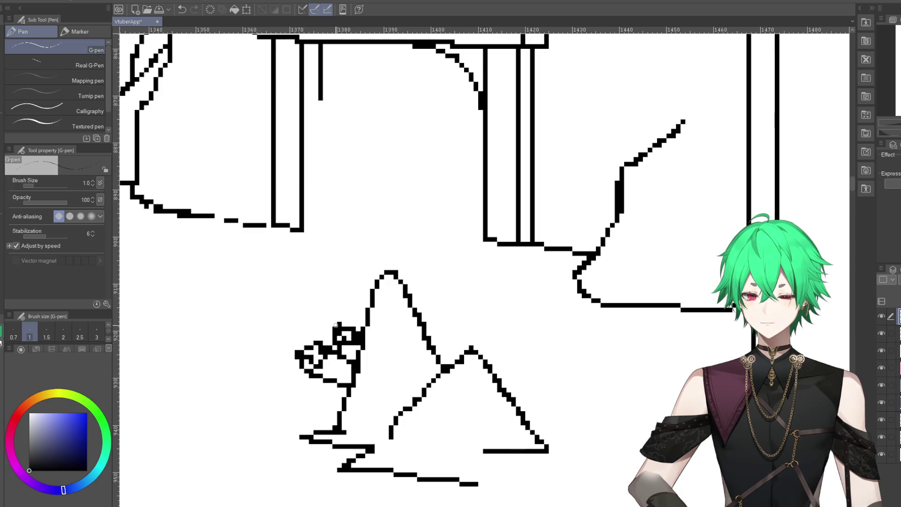
# - Undo the stray scribble strokes inside the small rock
pyautogui.scroll(-1, 301, 394)
pyautogui.scroll(-2, 301, 394)
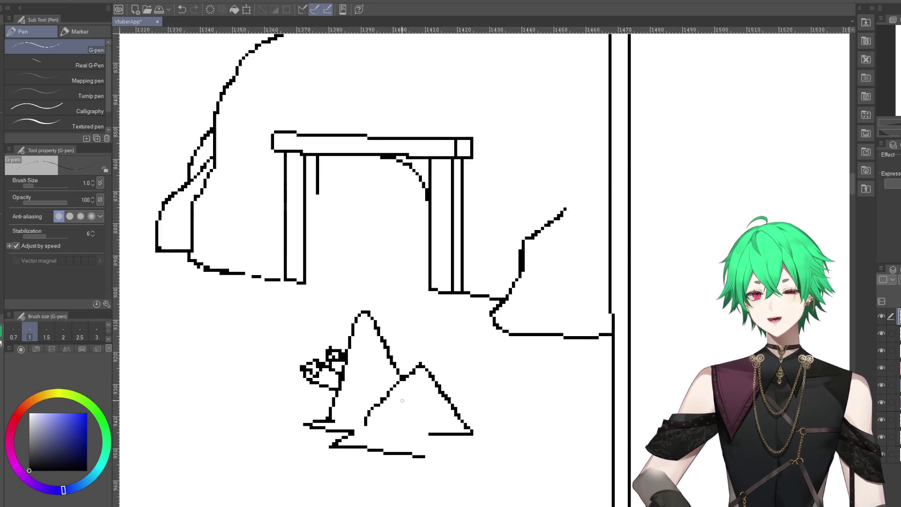
pyautogui.scroll(-2, 300, 393)
pyautogui.scroll(-1, 329, 376)
pyautogui.scroll(1, 434, 351)
pyautogui.scroll(1, 434, 351)
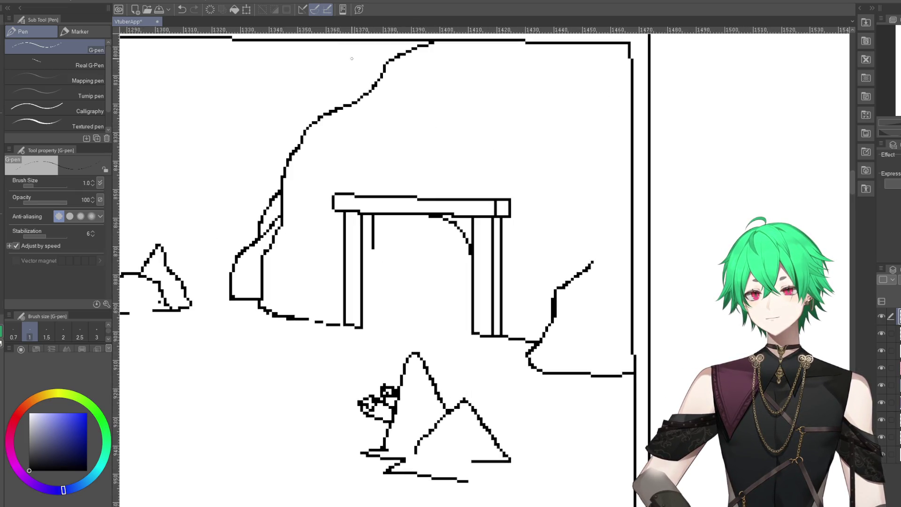
pyautogui.click(182, 9)
pyautogui.click(182, 9)
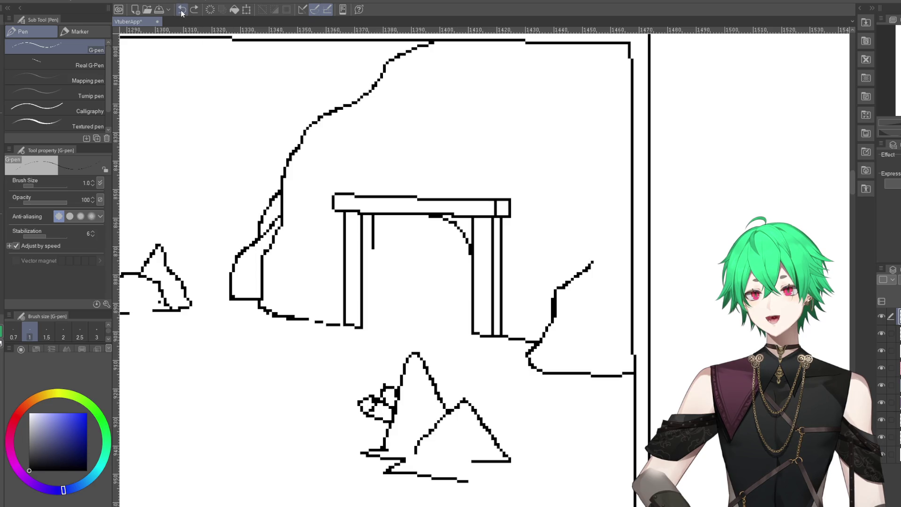
pyautogui.click(181, 9)
pyautogui.click(182, 10)
pyautogui.scroll(1, 306, 242)
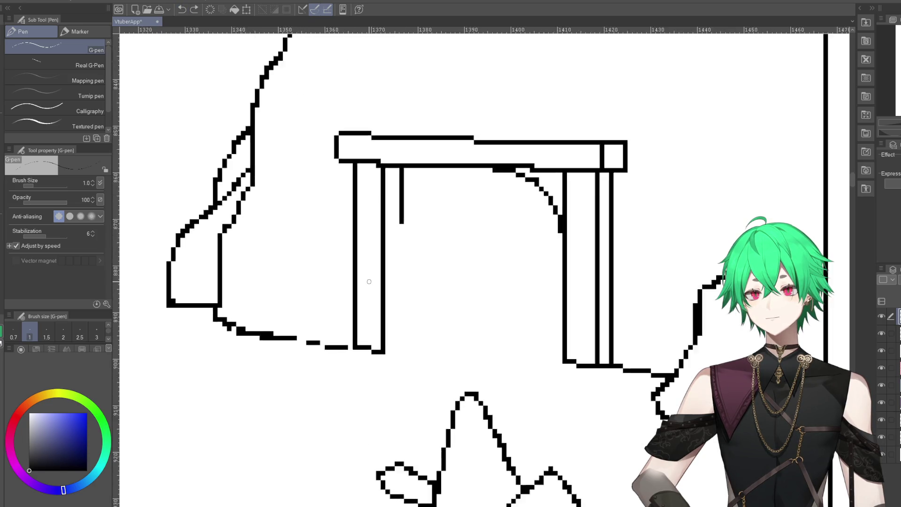
pyautogui.scroll(-2, 306, 242)
pyautogui.scroll(2, 235, 375)
pyautogui.scroll(-1, 324, 296)
pyautogui.scroll(-2, 414, 322)
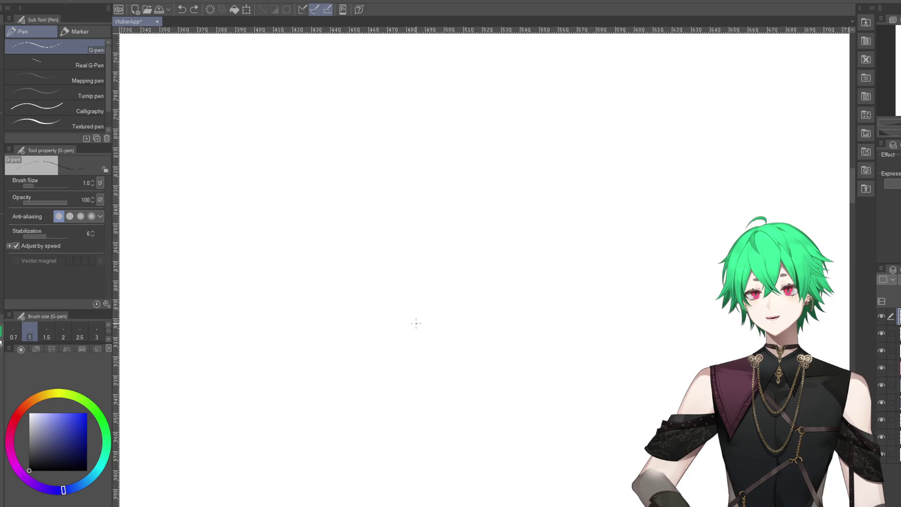
pyautogui.scroll(-1, 424, 328)
pyautogui.scroll(-2, 444, 331)
pyautogui.scroll(-1, 444, 331)
pyautogui.scroll(-1, 353, 298)
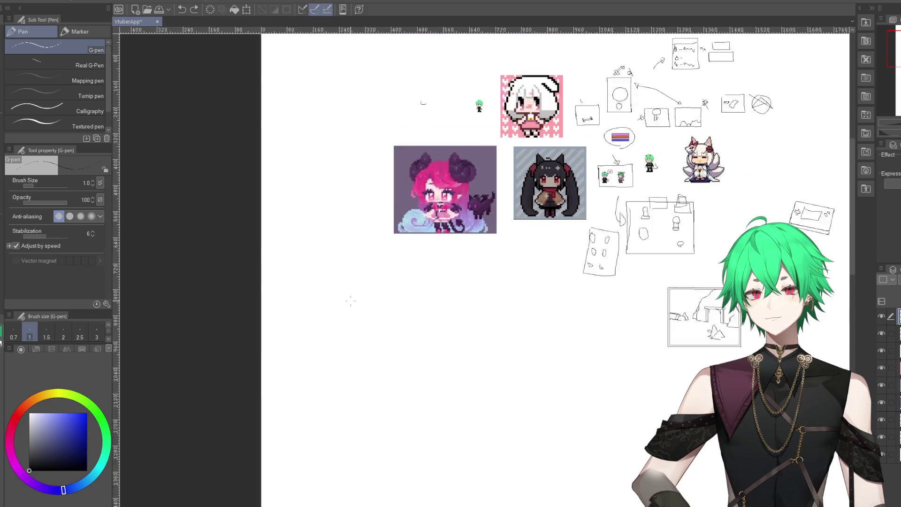
pyautogui.scroll(1, 687, 272)
pyautogui.scroll(1, 699, 368)
pyautogui.scroll(1, 700, 369)
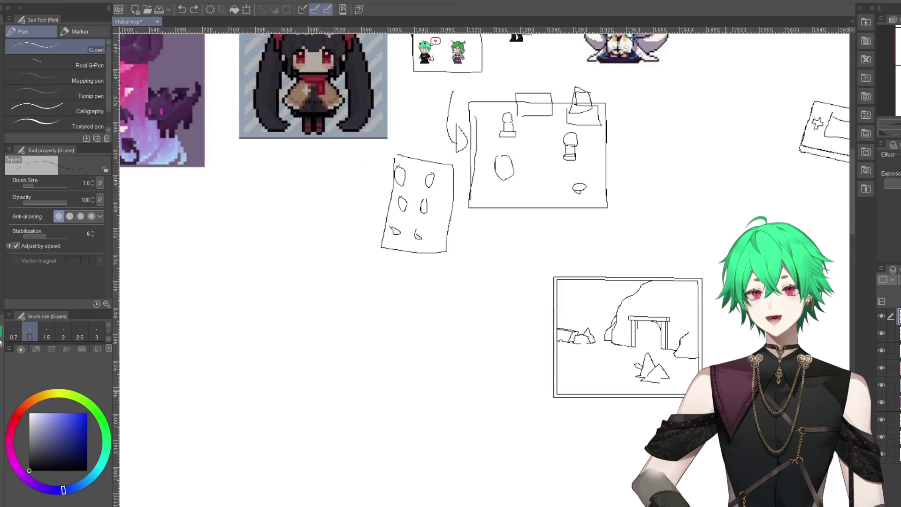
pyautogui.scroll(1, 700, 369)
pyautogui.scroll(2, 699, 368)
pyautogui.scroll(2, 688, 378)
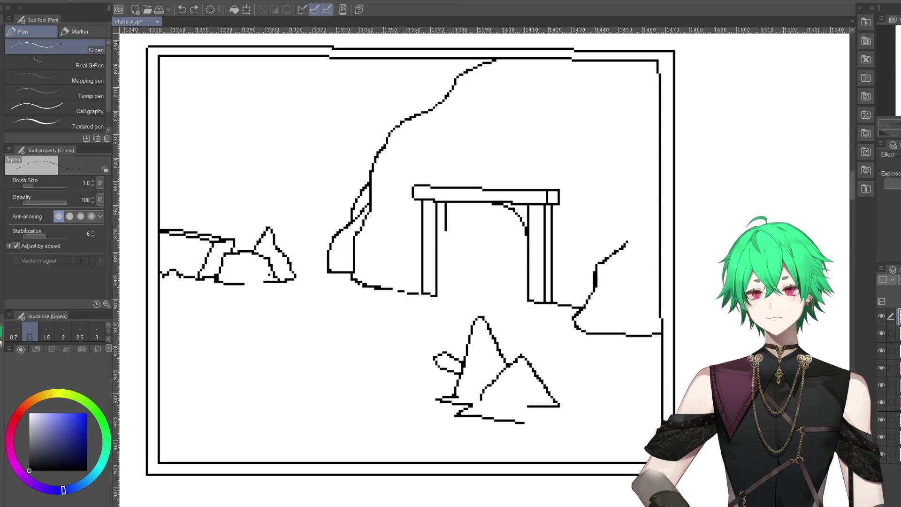
# - Close the bottom of the small rock's outline and add detail lines inside it
pyautogui.press('e')
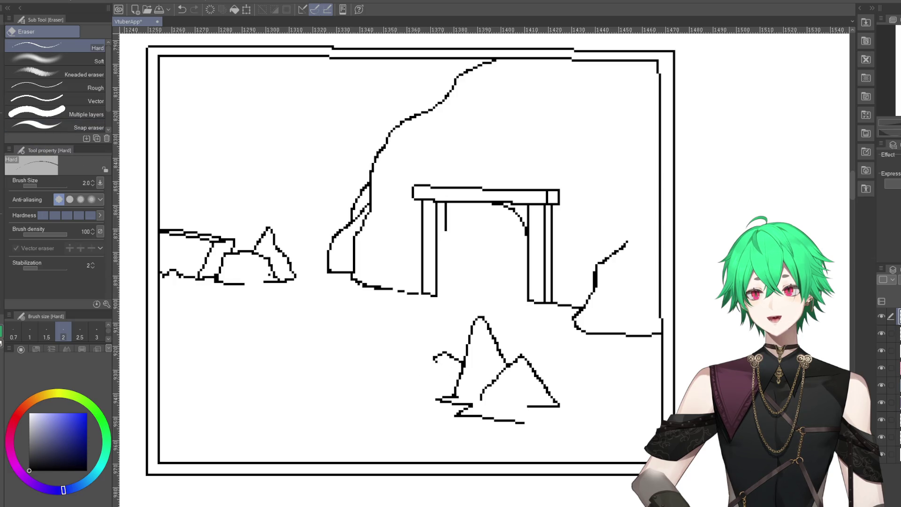
pyautogui.press('p')
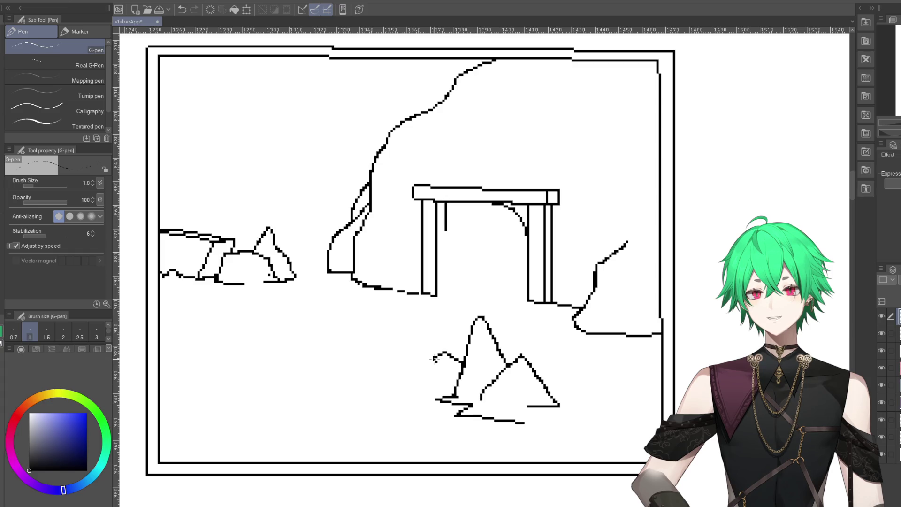
pyautogui.moveTo(444, 370); pyautogui.dragTo(456, 373)
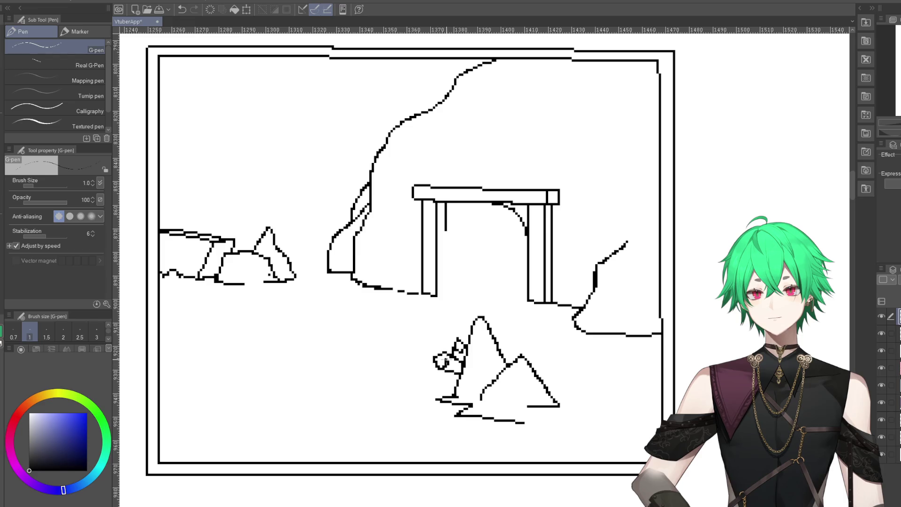
pyautogui.moveTo(449, 365); pyautogui.dragTo(461, 368)
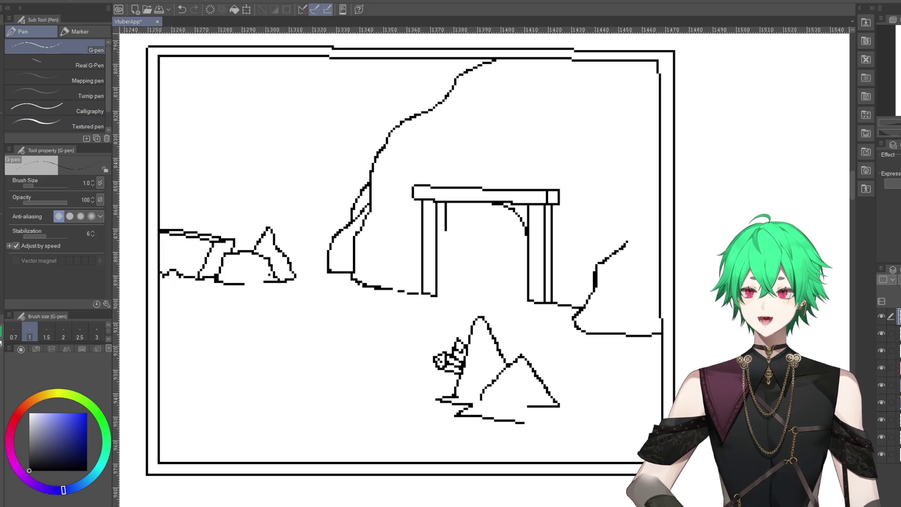
# - Start a lasso selection around the foreground rocks, then cancel it
pyautogui.scroll(-2, 336, 350)
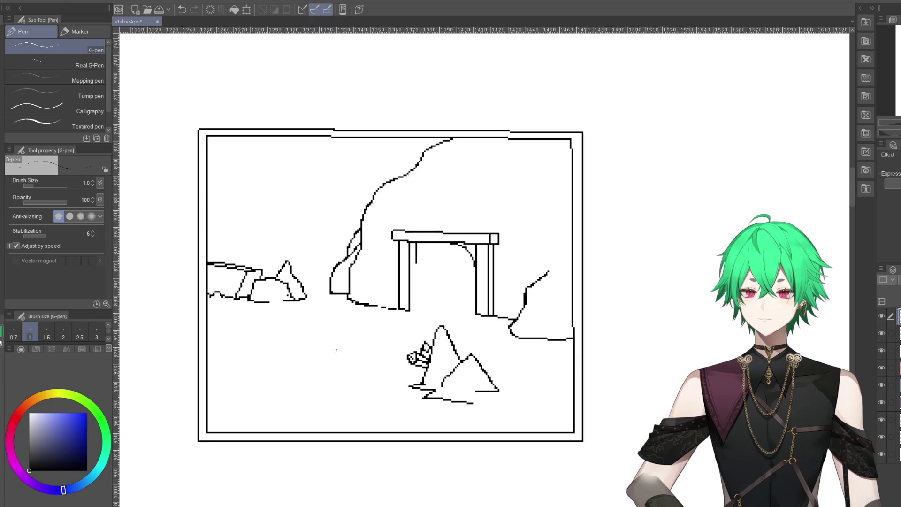
pyautogui.scroll(-2, 338, 360)
pyautogui.scroll(1, 357, 357)
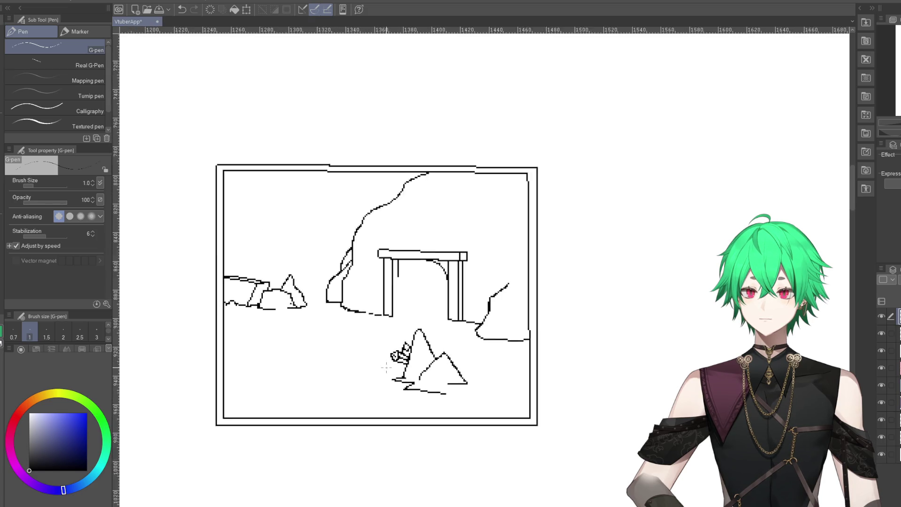
pyautogui.scroll(2, 399, 357)
pyautogui.scroll(1, 395, 301)
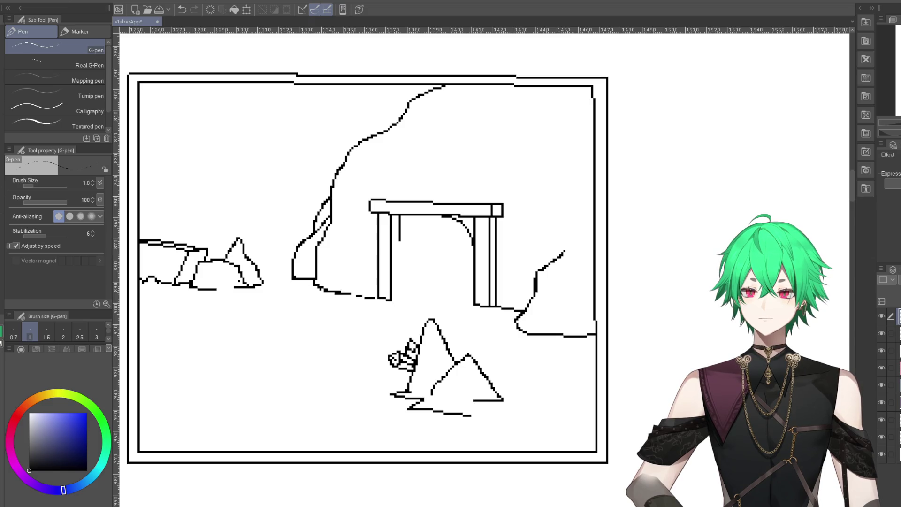
pyautogui.press('m')
pyautogui.moveTo(367, 428); pyautogui.dragTo(371, 413)
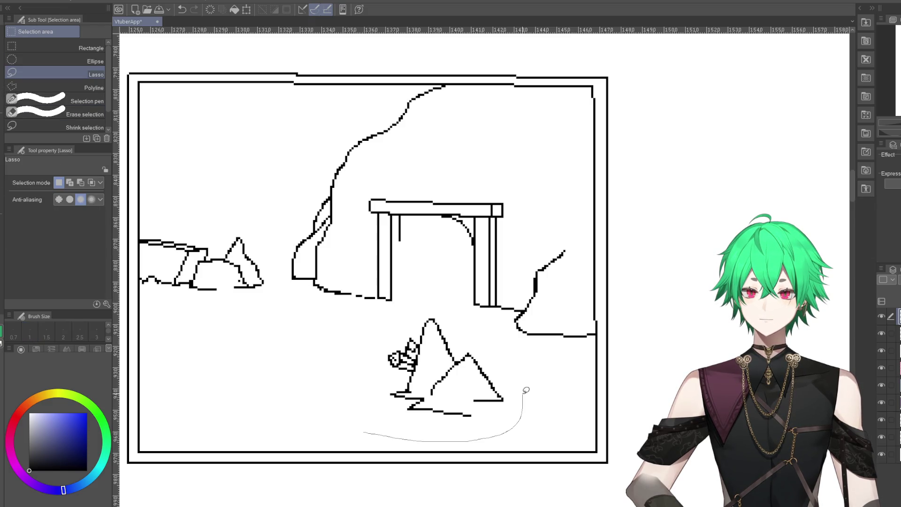
pyautogui.click(326, 373)
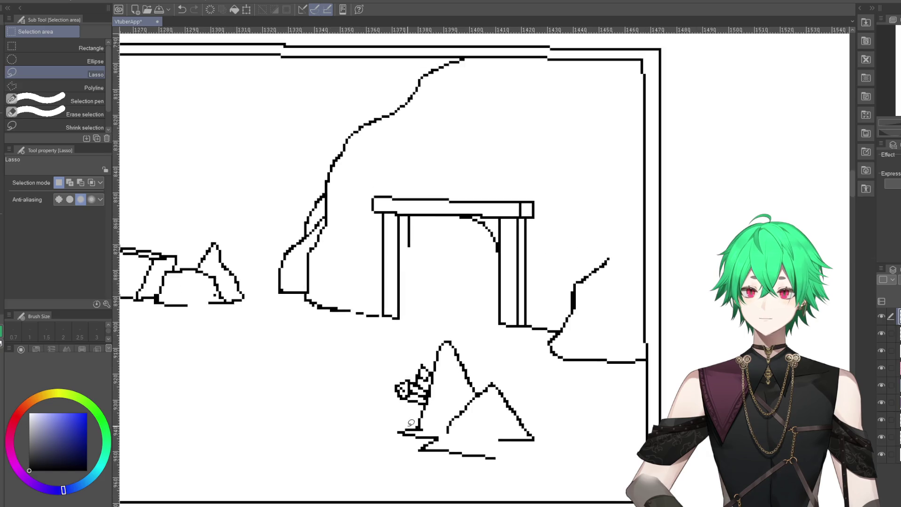
# - Lasso-select the entire foreground rock group below the stone gateway
pyautogui.scroll(-1, 359, 386)
pyautogui.scroll(-2, 358, 379)
pyautogui.scroll(-1, 358, 380)
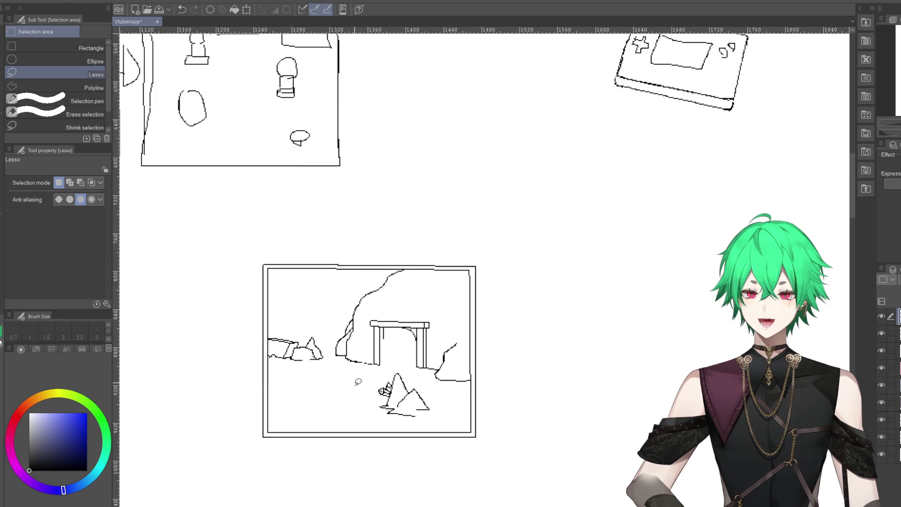
pyautogui.scroll(-1, 357, 383)
pyautogui.scroll(-2, 360, 423)
pyautogui.scroll(-1, 364, 448)
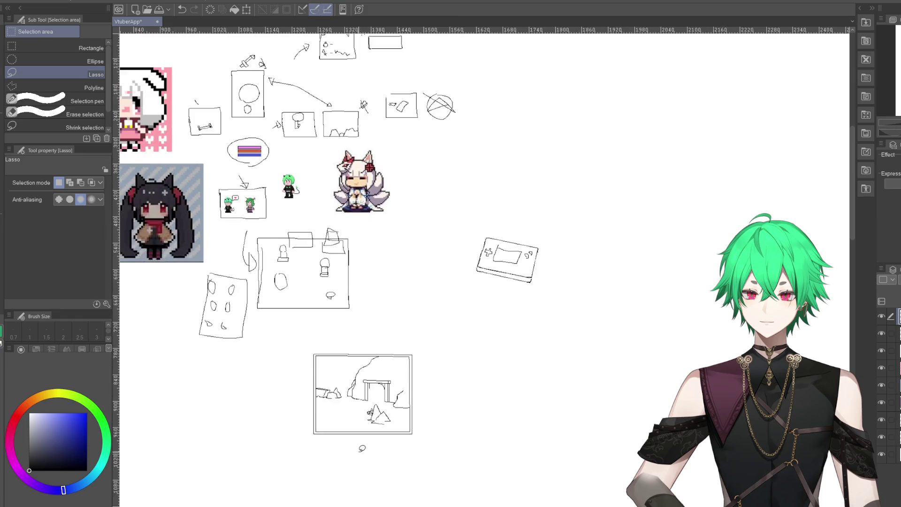
pyautogui.scroll(2, 362, 448)
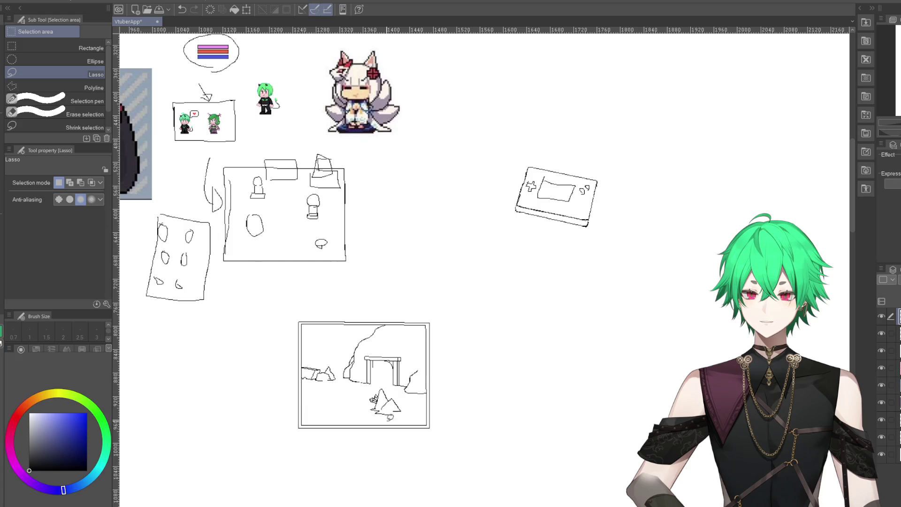
pyautogui.scroll(1, 402, 418)
pyautogui.scroll(1, 375, 404)
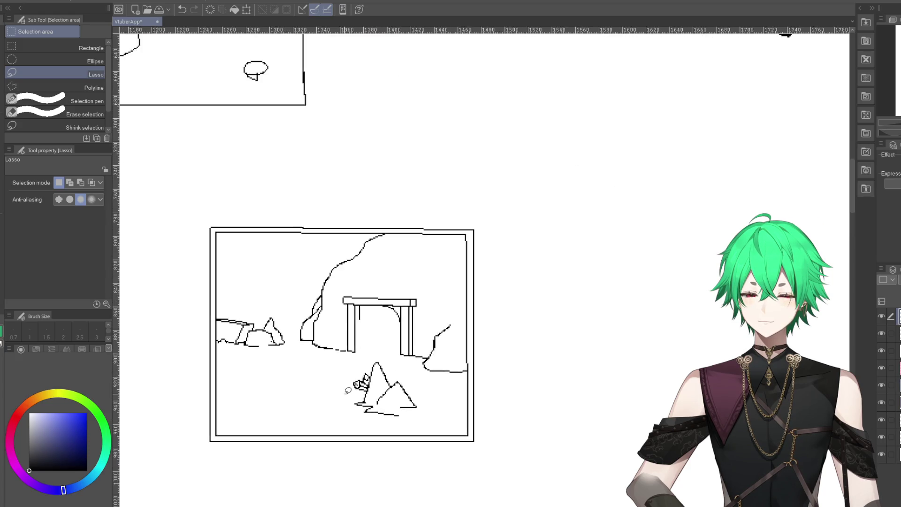
pyautogui.scroll(2, 350, 389)
pyautogui.scroll(1, 350, 389)
pyautogui.scroll(1, 356, 380)
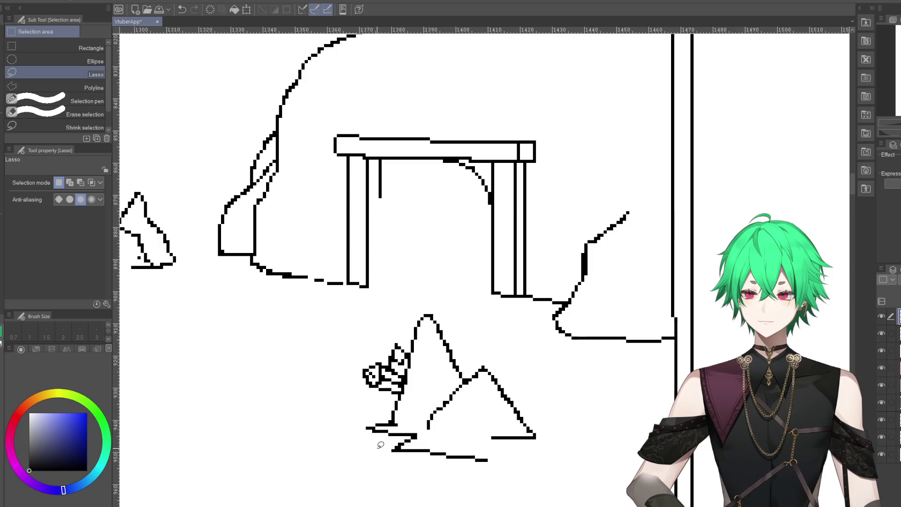
pyautogui.moveTo(366, 464)
pyautogui.mouseDown()
pyautogui.moveTo(346, 399)
pyautogui.moveTo(353, 371)
pyautogui.moveTo(402, 292)
pyautogui.moveTo(423, 279)
pyautogui.moveTo(499, 332)
pyautogui.moveTo(587, 466)
pyautogui.moveTo(454, 484)
pyautogui.mouseUp()
# - Erase the selected rocks, deselect, and return to the G-pen
pyautogui.press('Delete')
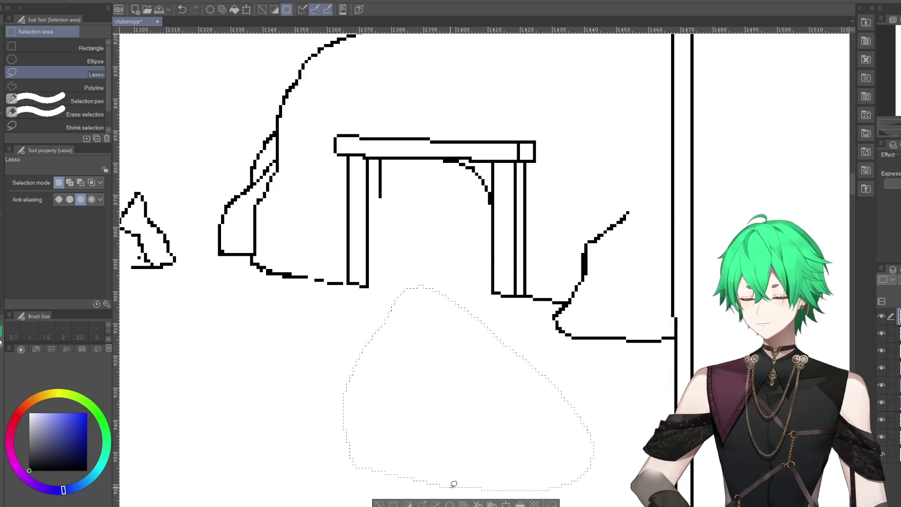
pyautogui.hotkey('ctrl', 'd')
pyautogui.press('p')
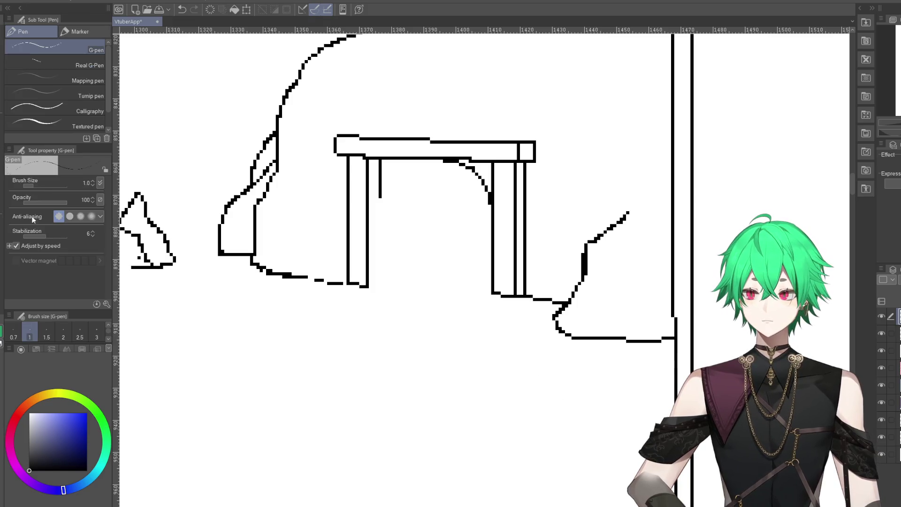